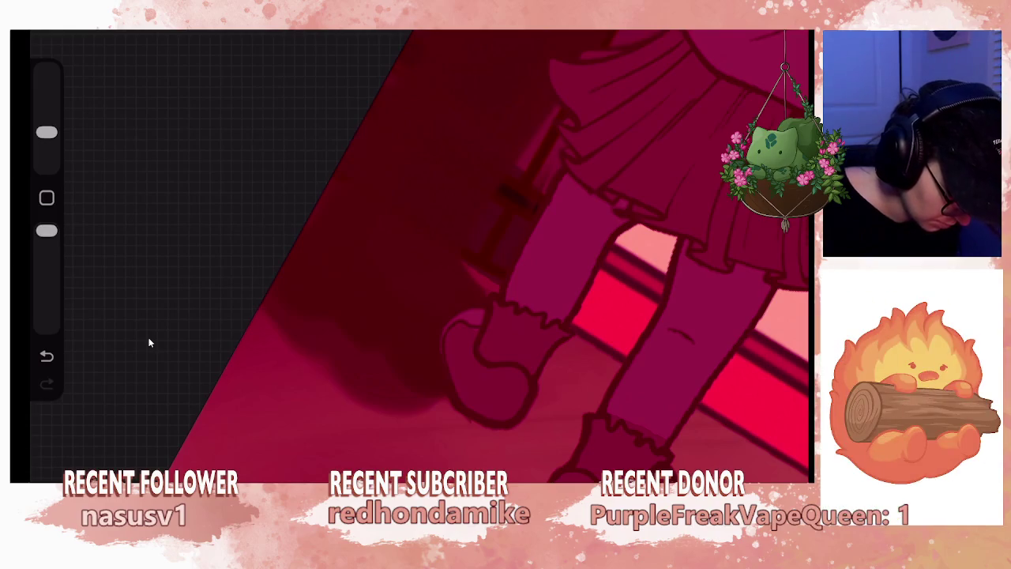
# Undo the last brush stroke painted on the girl's legs and shoes.
pyautogui.hotkey('ctrl', 'z')
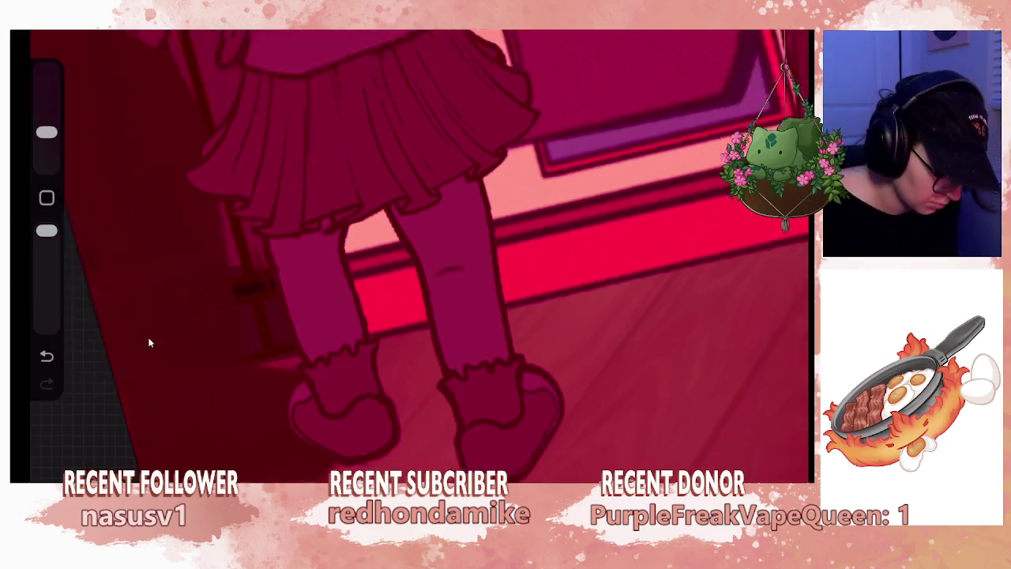
# Paint light pink shading and a small highlight on the girl's shoe.
pyautogui.scroll(-3, 411, 253)
pyautogui.scroll(1, 410, 253)
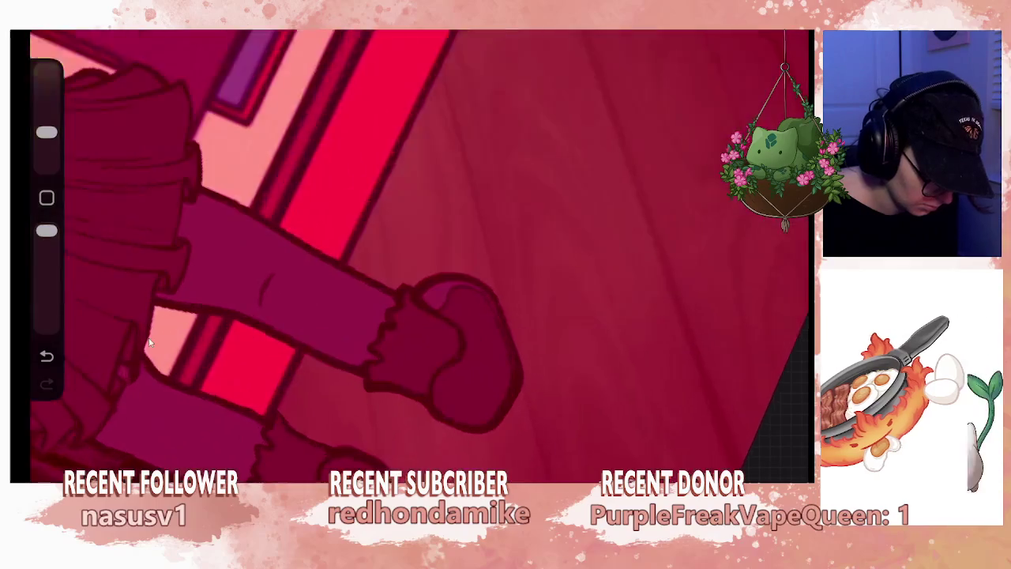
pyautogui.scroll(5, 411, 253)
pyautogui.moveTo(466, 417); pyautogui.dragTo(500, 372)
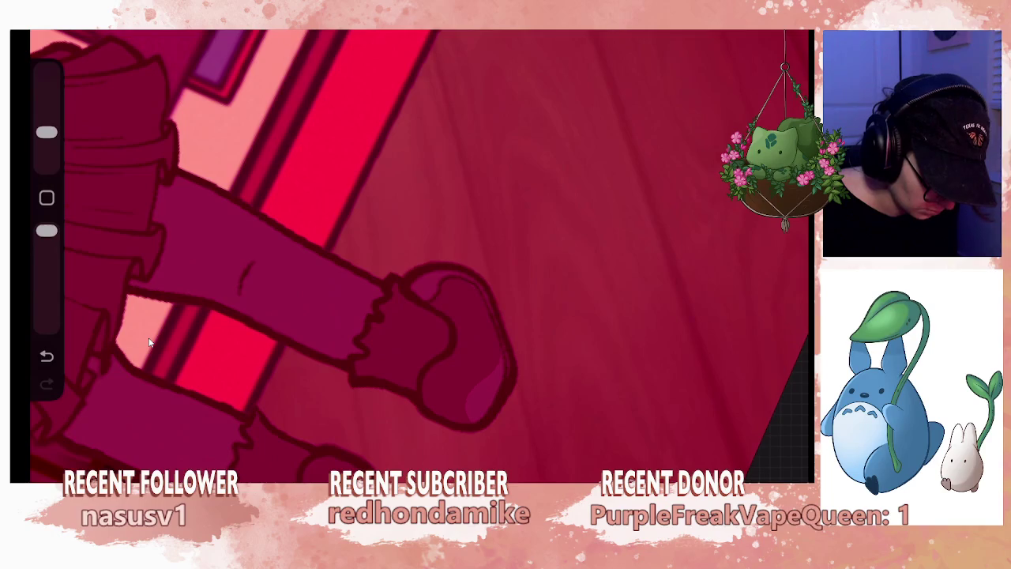
pyautogui.scroll(-3, 411, 253)
pyautogui.scroll(1, 411, 252)
pyautogui.scroll(3, 410, 253)
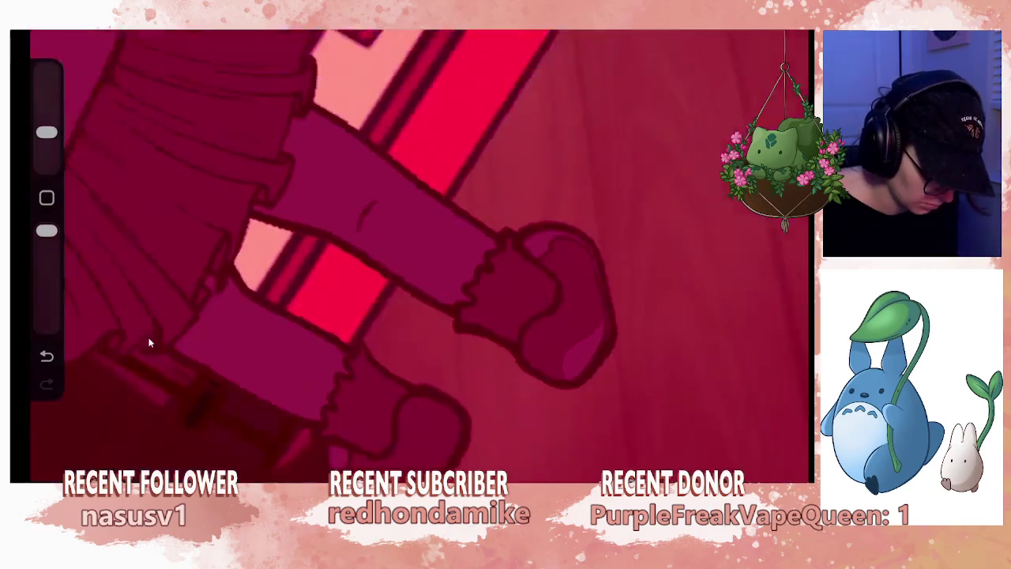
pyautogui.scroll(2, 411, 252)
pyautogui.moveTo(435, 428); pyautogui.dragTo(423, 469)
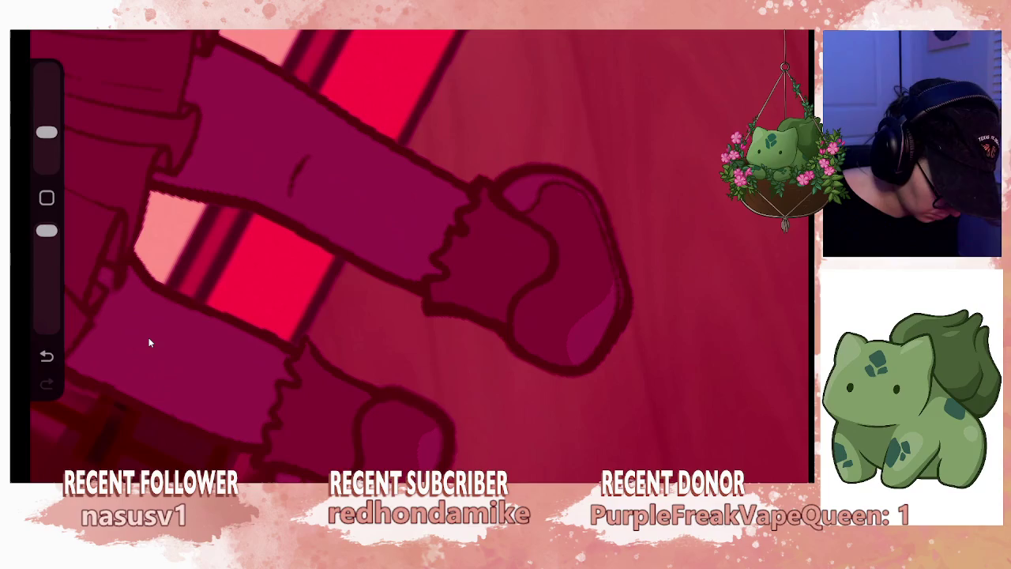
pyautogui.scroll(-3, 410, 252)
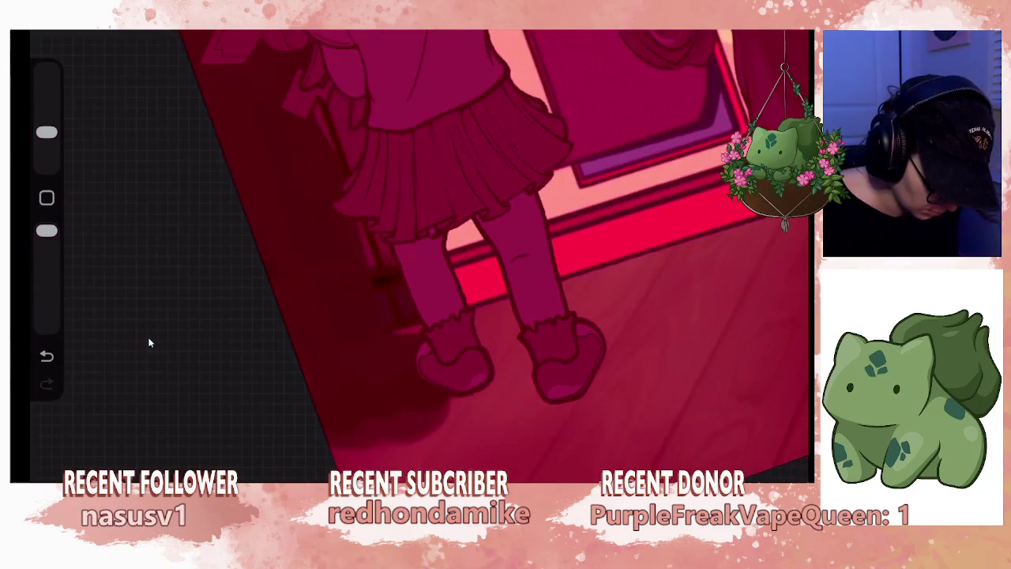
pyautogui.scroll(2, 411, 253)
pyautogui.scroll(2, 411, 253)
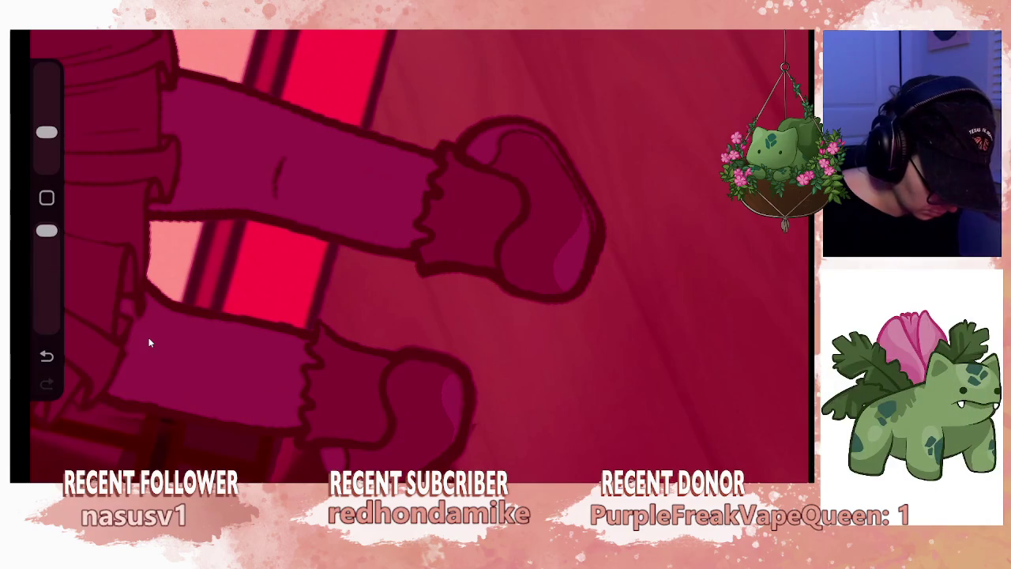
# Zoom out from the shoe and bring up the Layers panel.
pyautogui.scroll(-2, 411, 253)
pyautogui.scroll(-2, 411, 253)
pyautogui.scroll(-2, 411, 253)
pyautogui.scroll(-2, 565, 253)
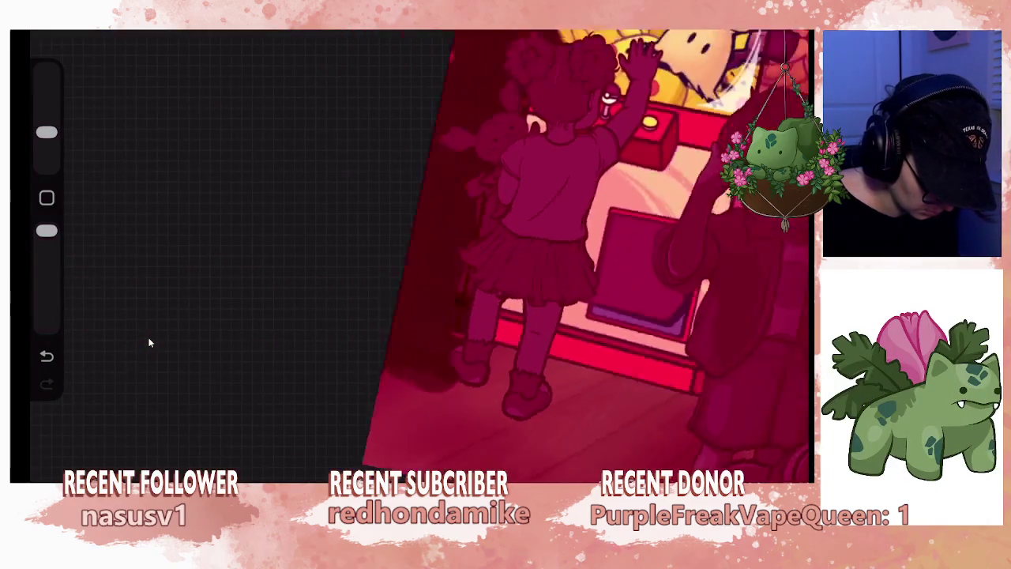
pyautogui.scroll(-2, 565, 253)
pyautogui.scroll(-2, 565, 253)
pyautogui.scroll(-2, 564, 252)
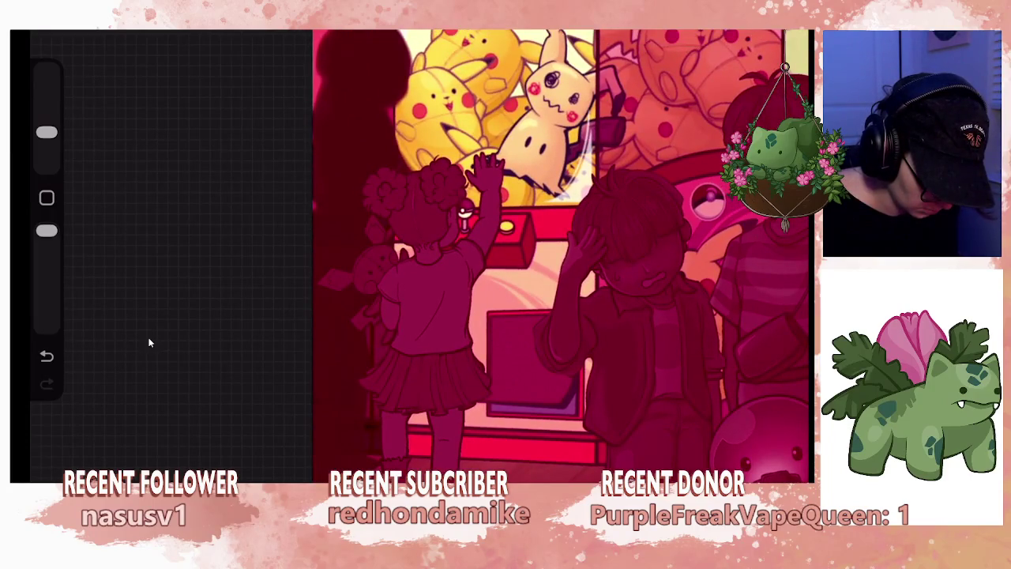
pyautogui.scroll(2, 521, 253)
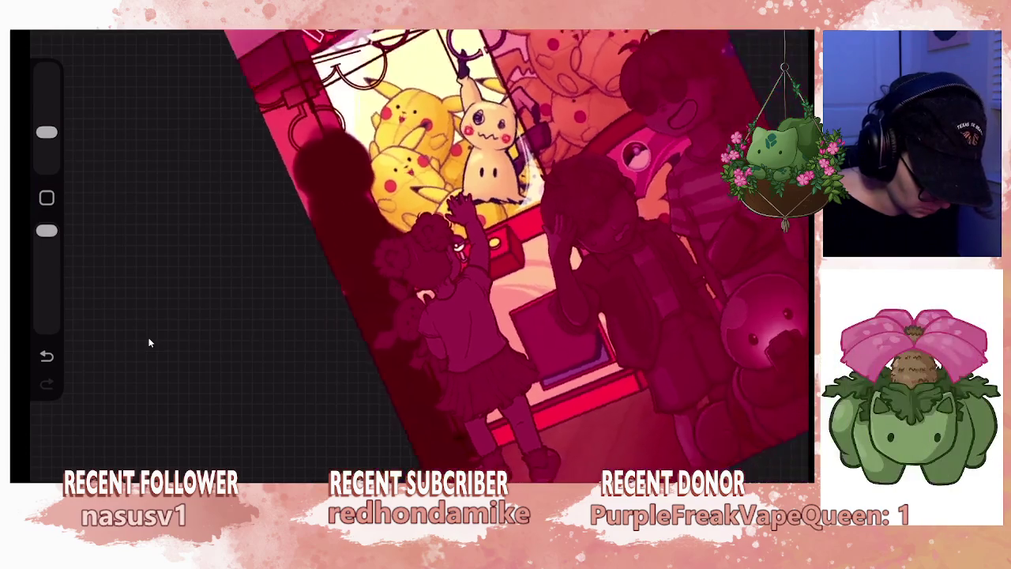
pyautogui.scroll(3, 521, 253)
pyautogui.scroll(1, 521, 253)
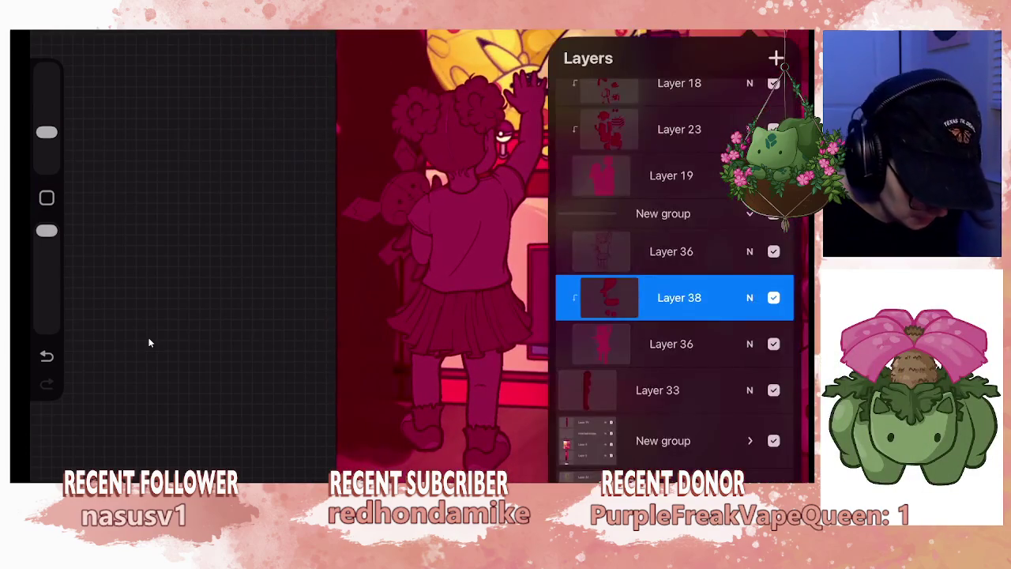
# Add a new layer above Layer 38 and set it as a clipping mask.
pyautogui.click(776, 58)
pyautogui.click(602, 297)
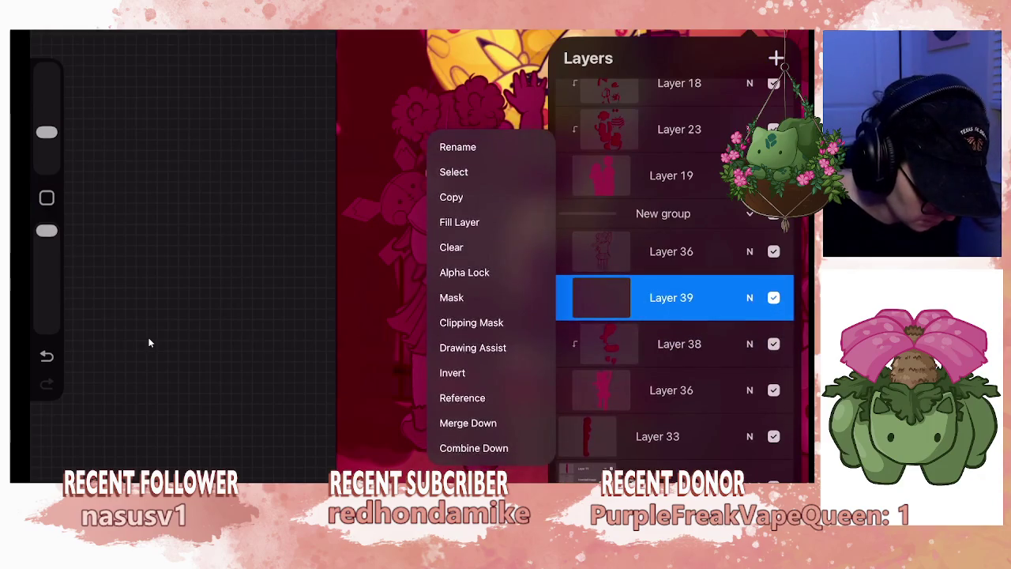
pyautogui.click(470, 323)
# Enlarge the brush and shade the skirt and leg with dark strokes.
pyautogui.scroll(3, 521, 253)
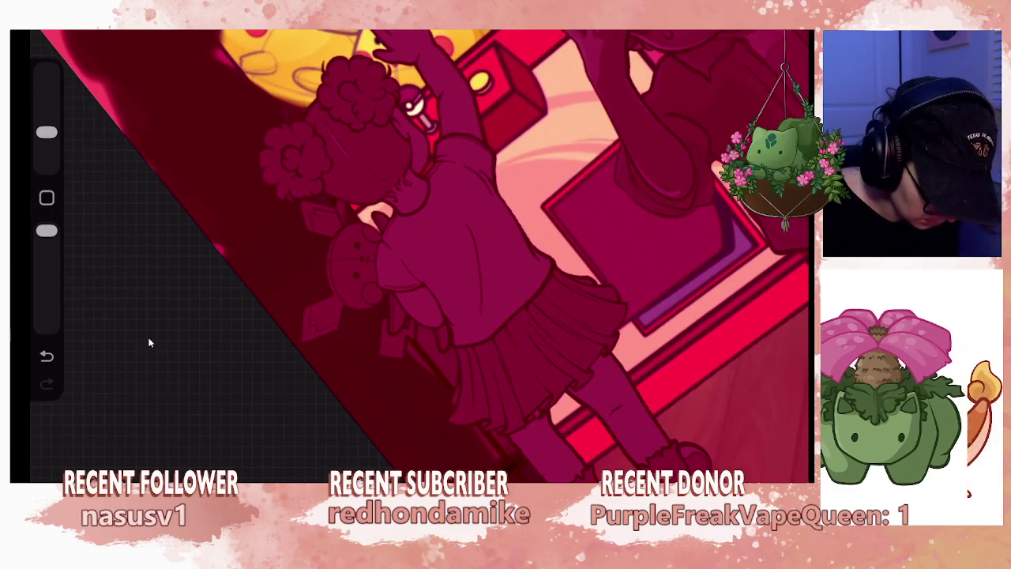
pyautogui.moveTo(46, 132); pyautogui.dragTo(46, 120)
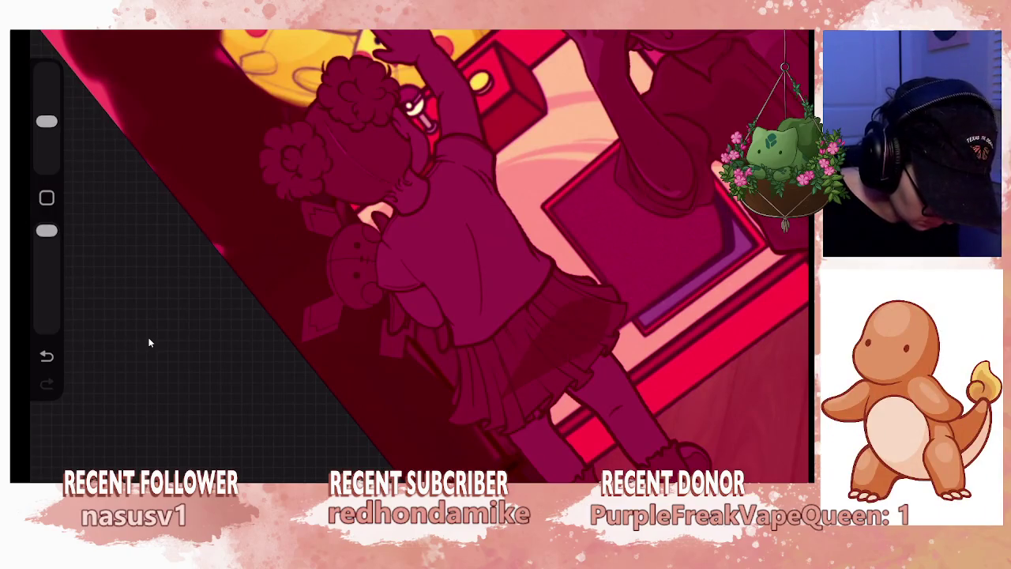
pyautogui.moveTo(553, 312); pyautogui.dragTo(467, 401)
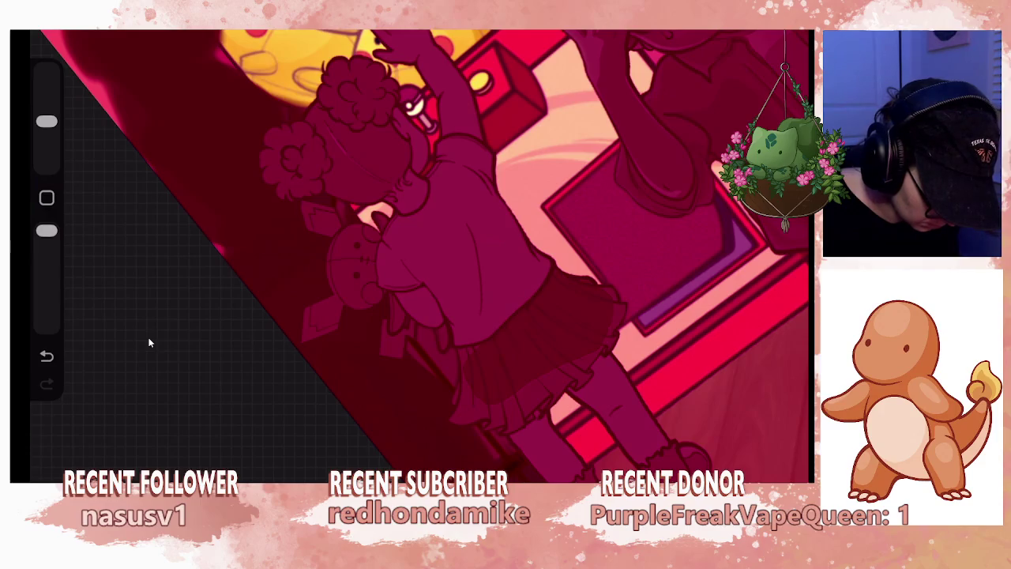
pyautogui.moveTo(604, 359); pyautogui.dragTo(513, 438)
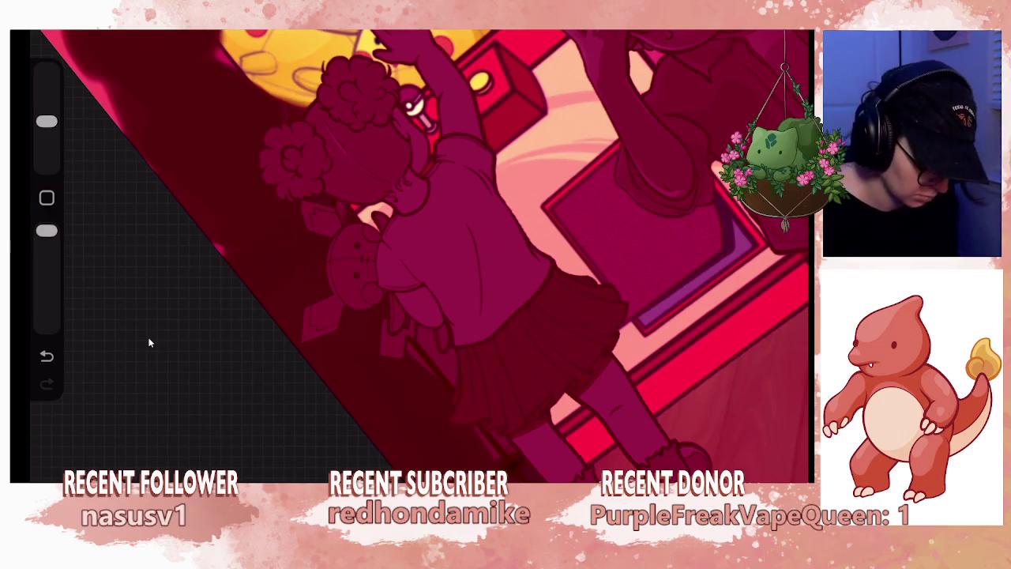
pyautogui.scroll(5, 269, 261)
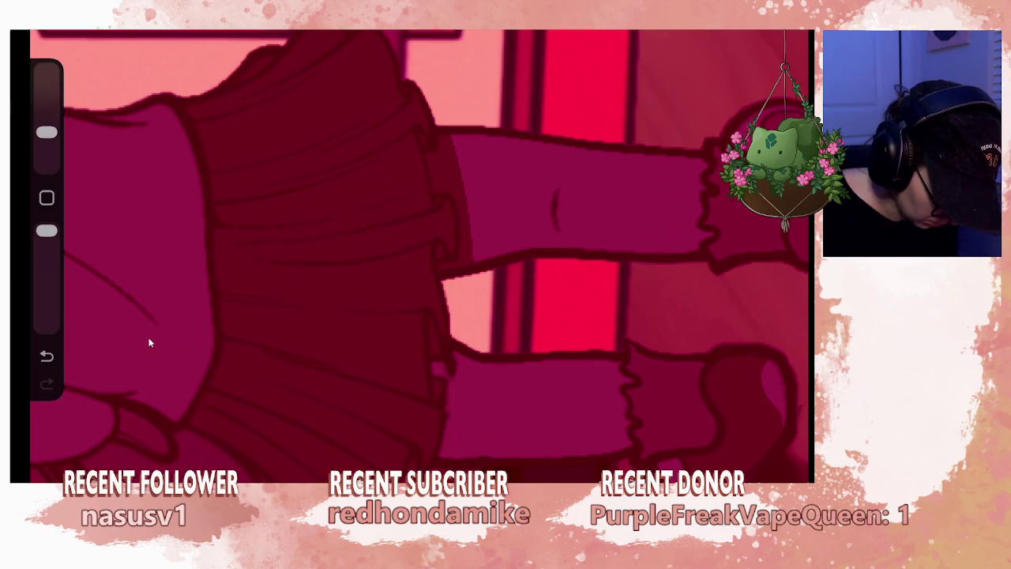
# Undo and restore the last stroke, then refine the frilled sock cuff edge.
pyautogui.hotkey('ctrl', 'z')
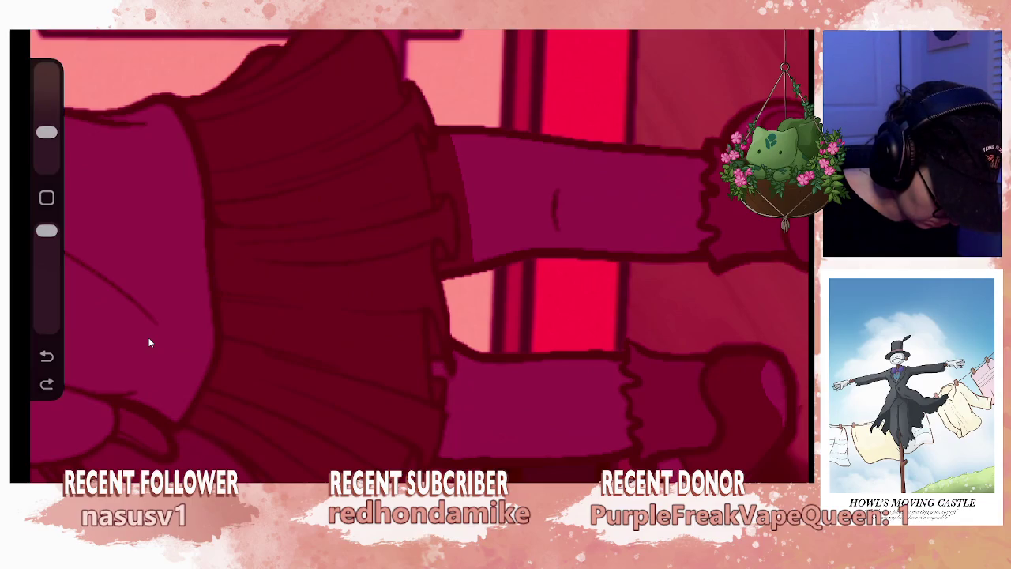
pyautogui.hotkey('ctrl', 'shift', 'z')
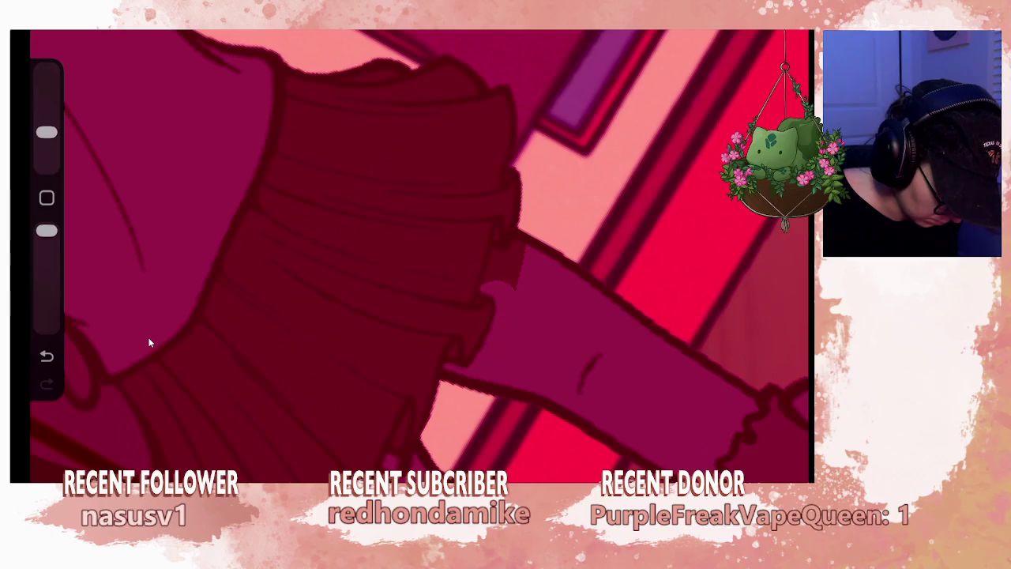
pyautogui.moveTo(497, 263)
pyautogui.mouseDown()
pyautogui.moveTo(486, 278)
pyautogui.moveTo(502, 281)
pyautogui.mouseUp()
pyautogui.moveTo(514, 243); pyautogui.dragTo(512, 280)
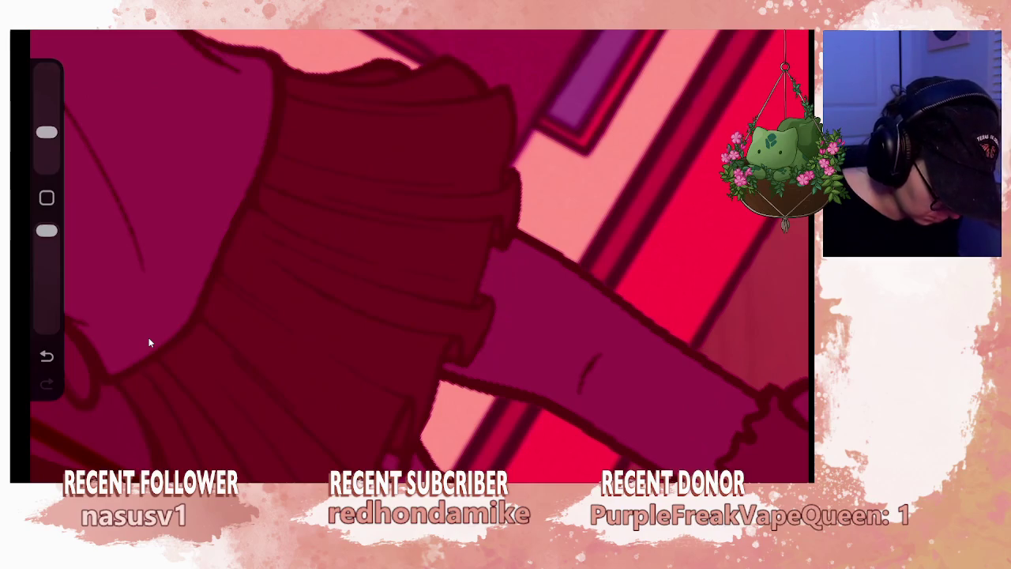
# Zoom out and rotate the canvas upright to show both children.
pyautogui.scroll(-5, 550, 256)
pyautogui.scroll(-2, 550, 256)
pyautogui.scroll(-2, 551, 256)
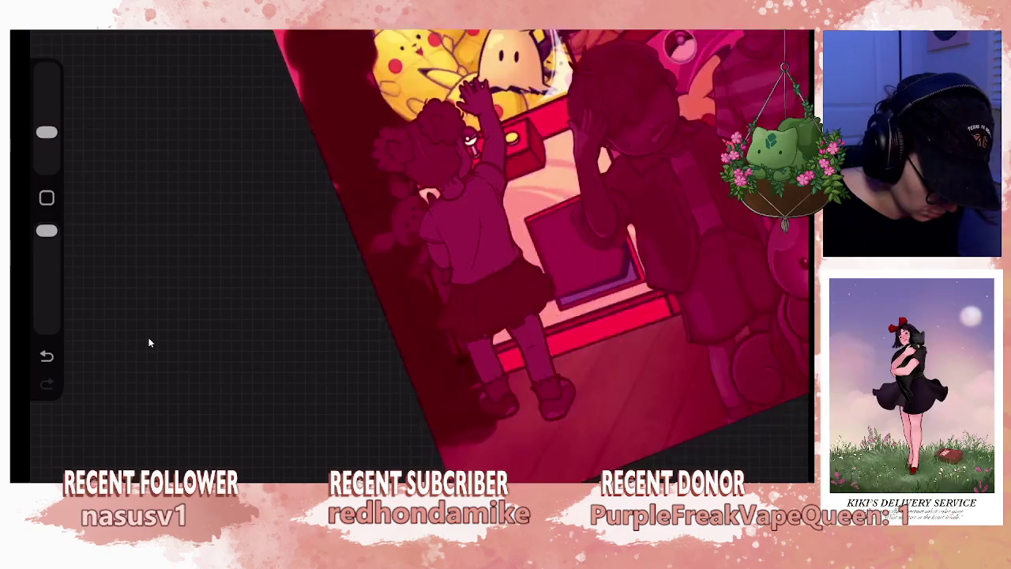
pyautogui.scroll(-2, 551, 256)
pyautogui.scroll(-2, 550, 256)
pyautogui.scroll(2, 550, 256)
pyautogui.scroll(3, 550, 255)
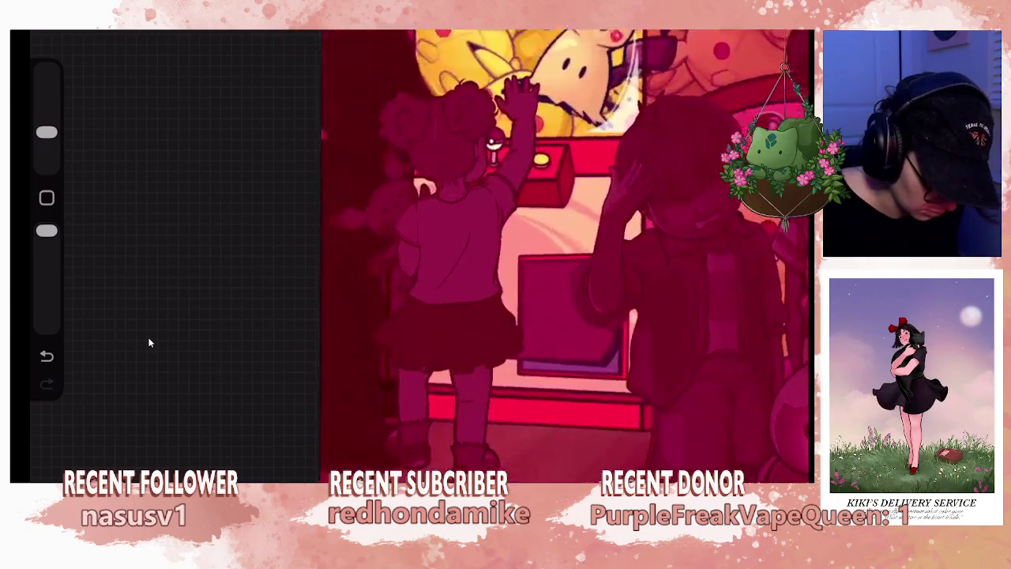
# Set the dark overlay layer's opacity to 60% in the Layers panel.
pyautogui.press('l')
pyautogui.click(679, 296)
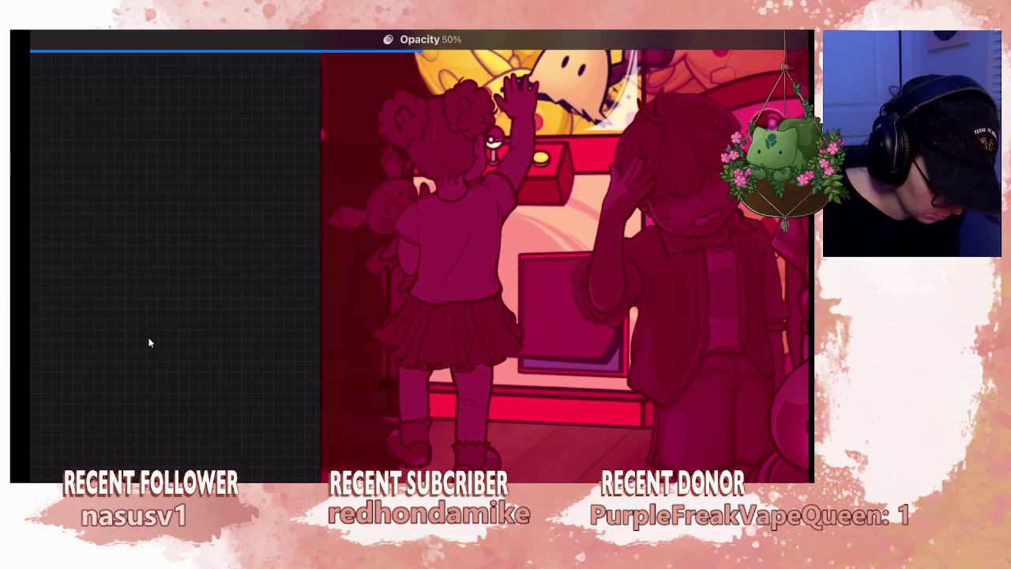
pyautogui.moveTo(423, 51)
pyautogui.mouseDown()
pyautogui.moveTo(671, 51)
pyautogui.moveTo(524, 51)
pyautogui.mouseUp()
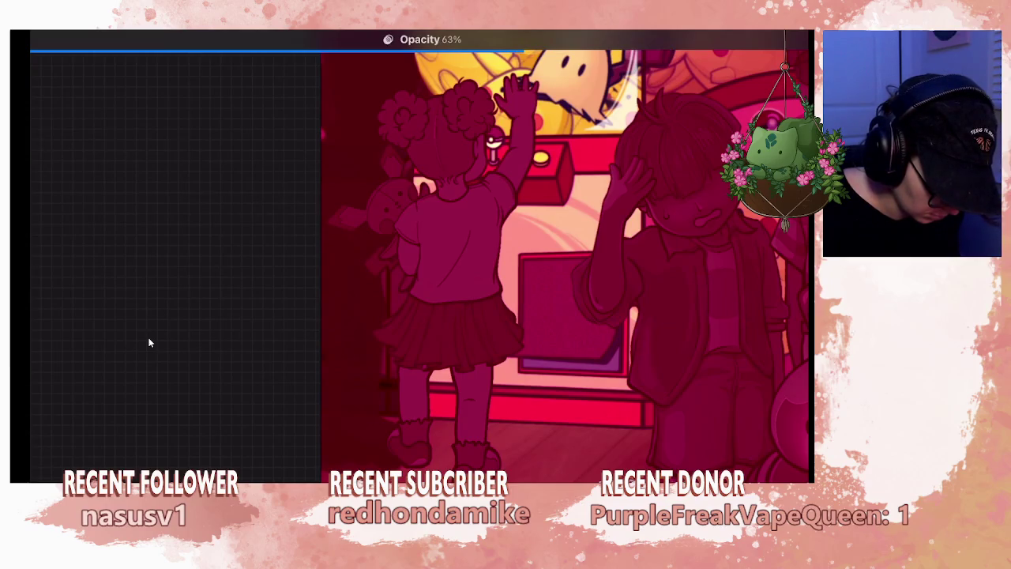
pyautogui.moveTo(522, 51); pyautogui.dragTo(500, 51)
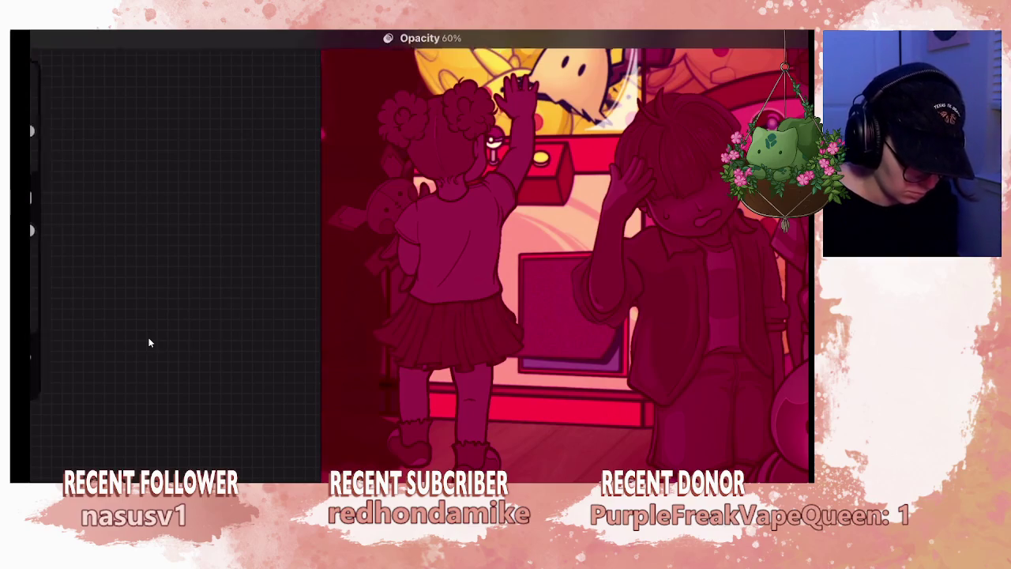
pyautogui.scroll(5, 473, 395)
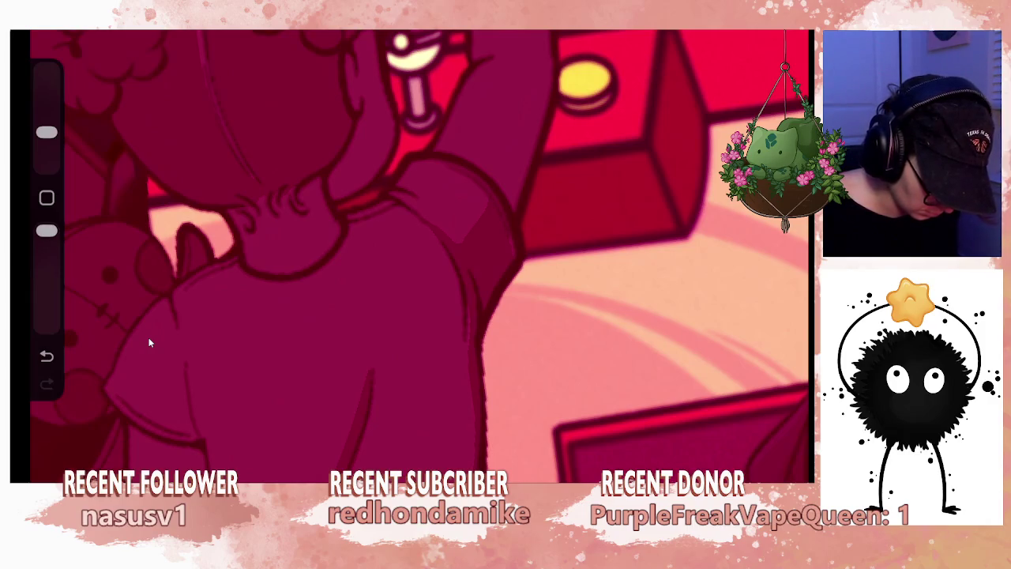
# Undo the unwanted erase stroke on the girl's shirt.
pyautogui.hotkey('ctrl', 'z')
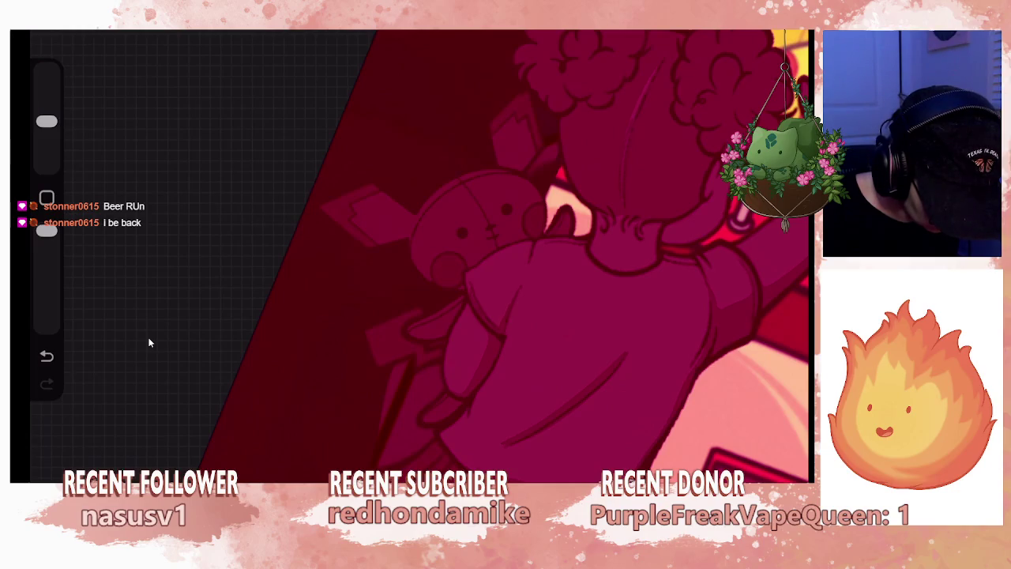
# Undo the last two paint strokes on the girl holding the bunny plush.
pyautogui.hotkey('ctrl', 'z')
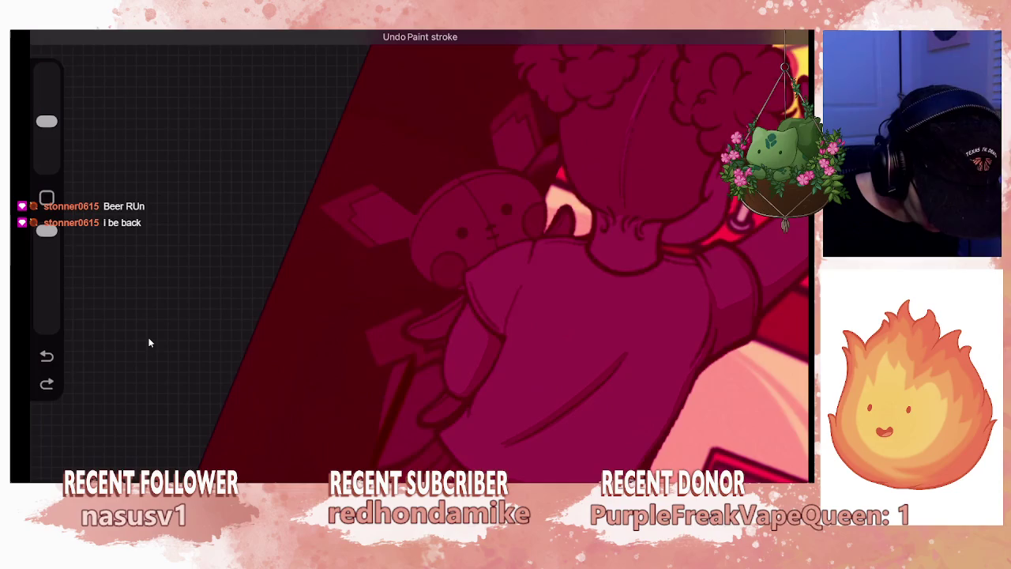
pyautogui.scroll(3, 150, 342)
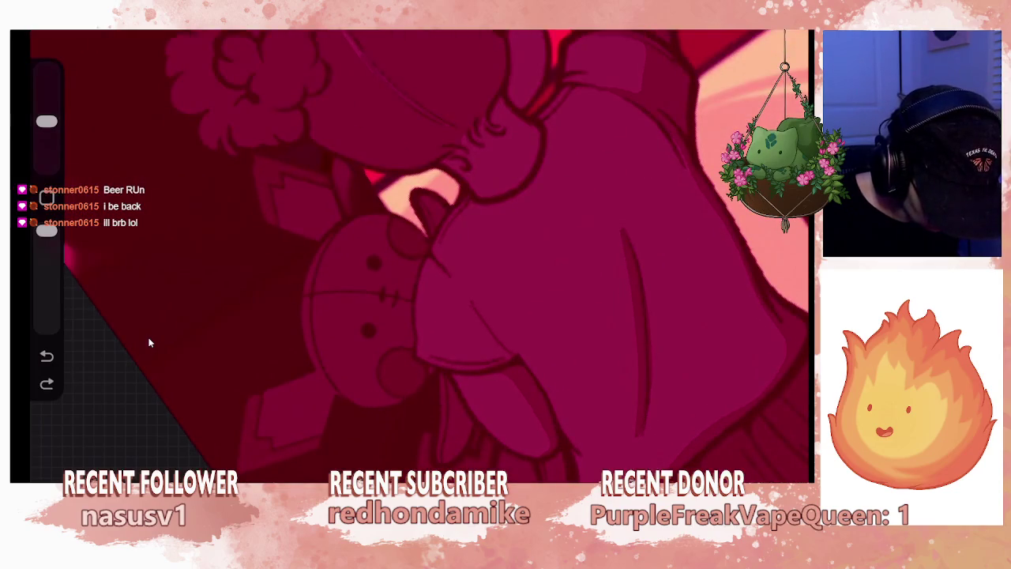
pyautogui.hotkey('ctrl', 'z')
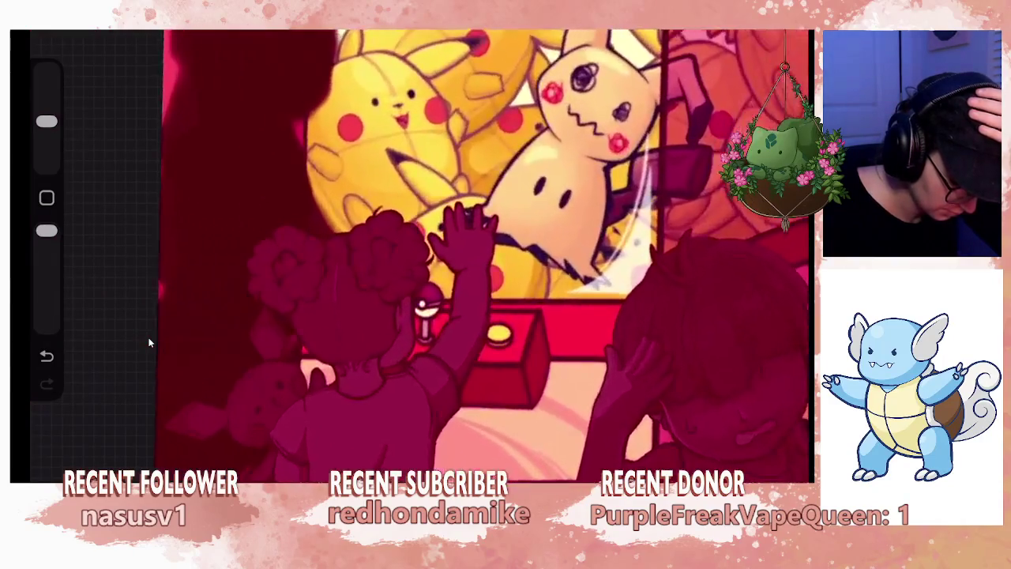
# Remove the earlier arm strokes and paint darker shadows down the raised arm.
pyautogui.hotkey('ctrl', 'z')
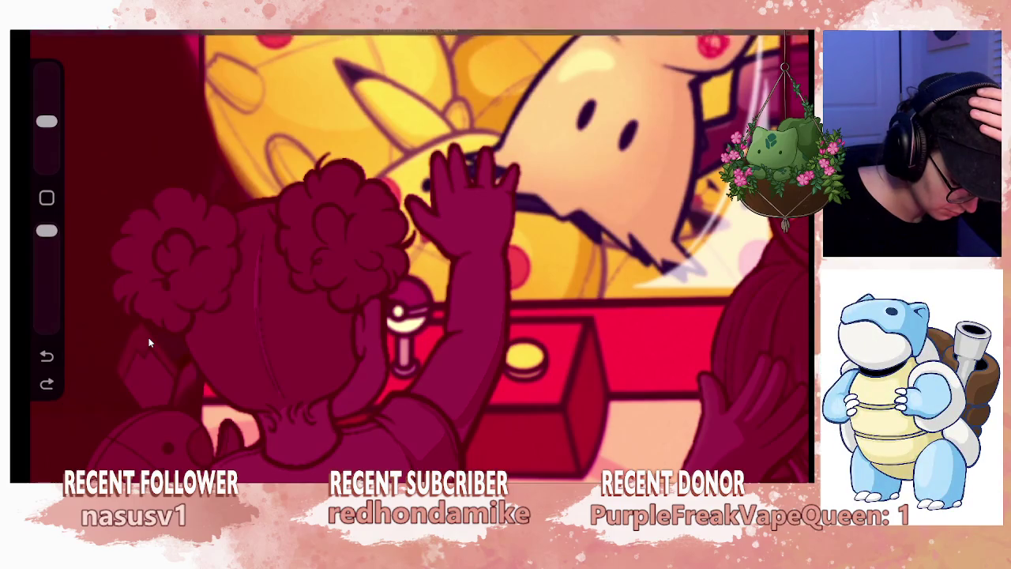
pyautogui.hotkey('ctrl', 'z')
pyautogui.moveTo(442, 399); pyautogui.dragTo(466, 352)
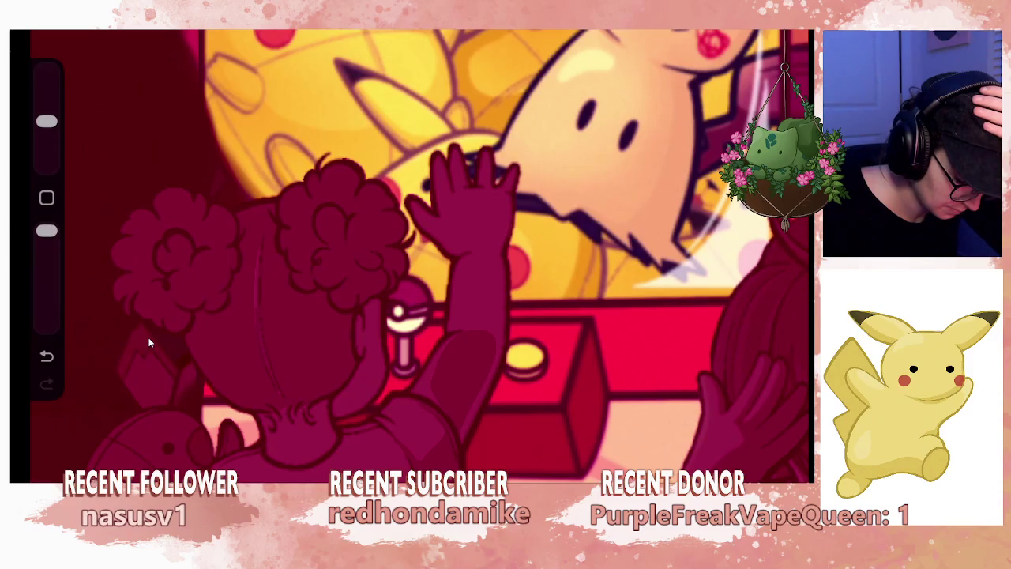
pyautogui.hotkey('ctrl', 'z')
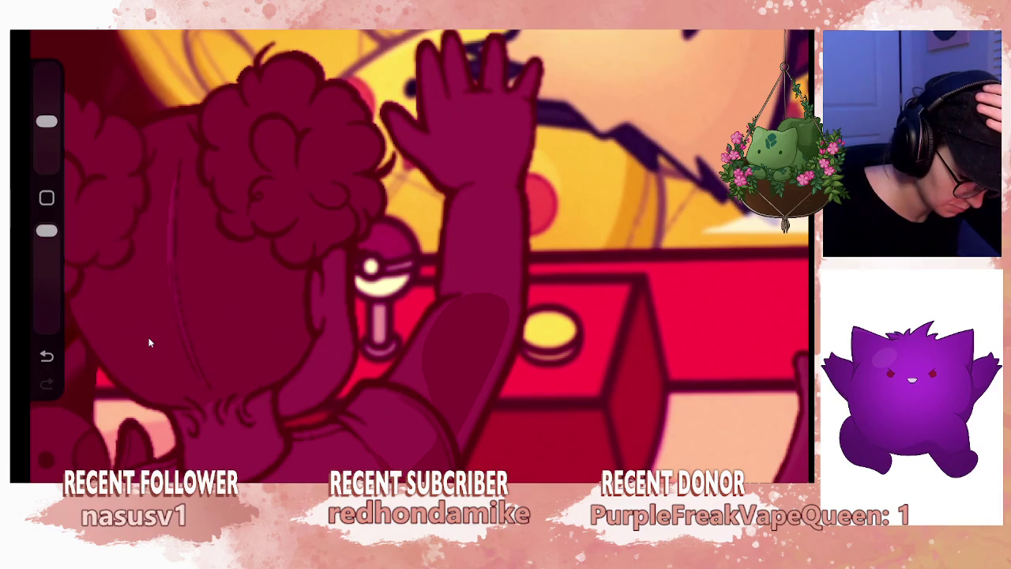
pyautogui.moveTo(471, 198); pyautogui.dragTo(460, 292)
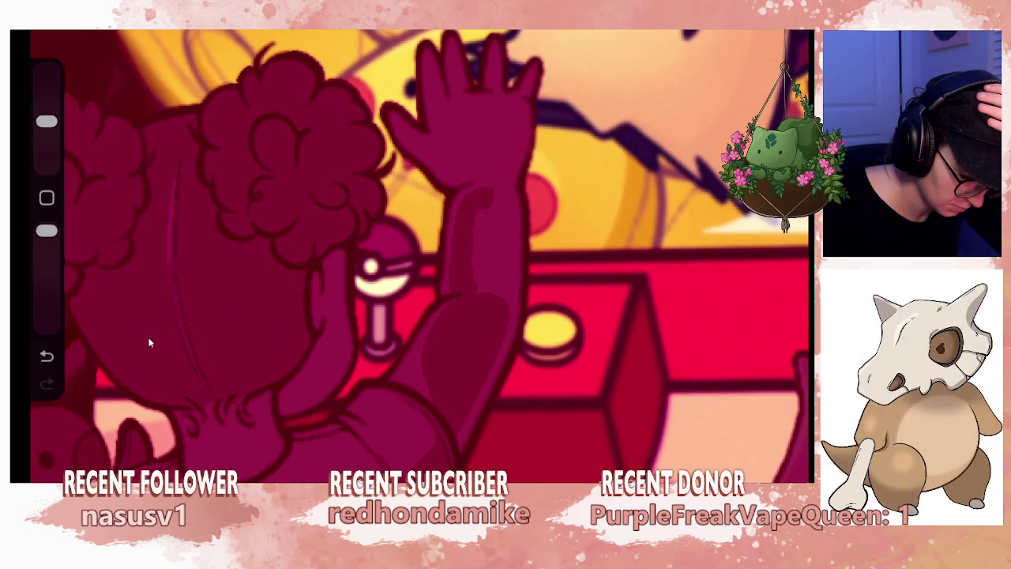
pyautogui.moveTo(504, 196)
pyautogui.mouseDown()
pyautogui.moveTo(499, 302)
pyautogui.moveTo(480, 231)
pyautogui.mouseUp()
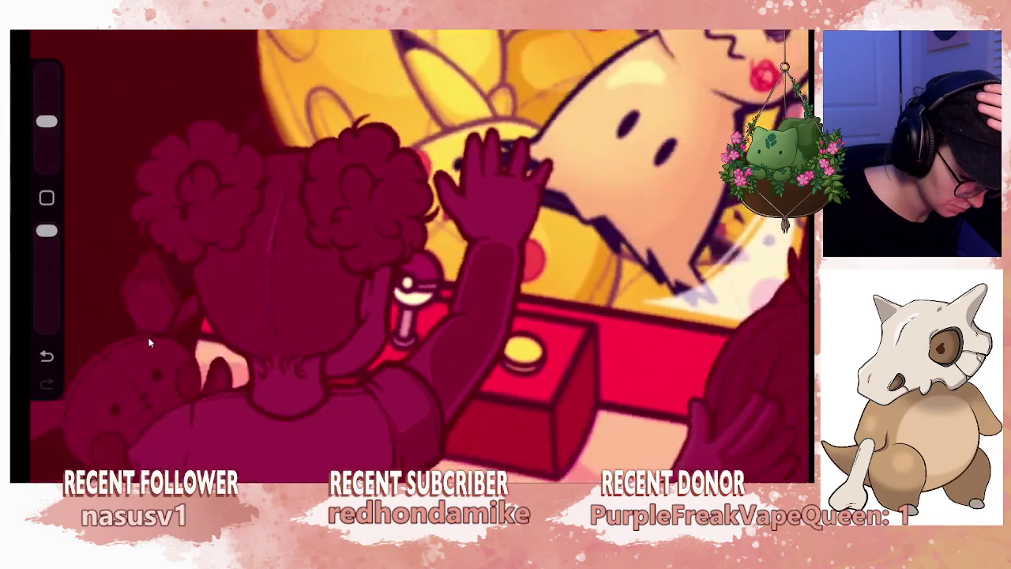
# Turn the view onto Mimikyu and the arm, shade the raised palm darker, and enlarge the brush.
pyautogui.moveTo(411, 252); pyautogui.dragTo(411, 331)
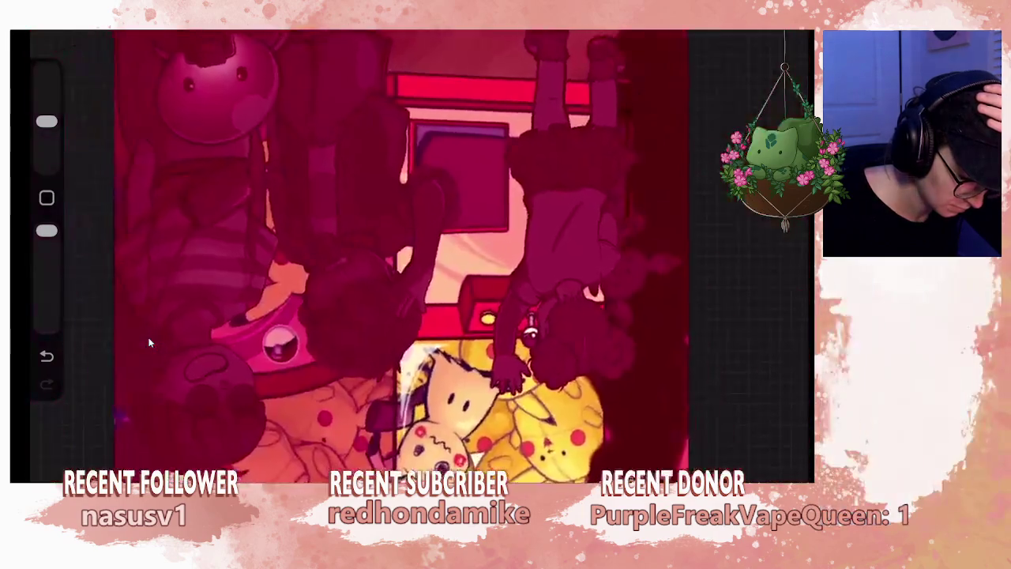
pyautogui.moveTo(411, 252)
pyautogui.mouseDown()
pyautogui.moveTo(379, 284)
pyautogui.moveTo(363, 268)
pyautogui.moveTo(426, 221)
pyautogui.moveTo(395, 237)
pyautogui.moveTo(371, 221)
pyautogui.mouseUp()
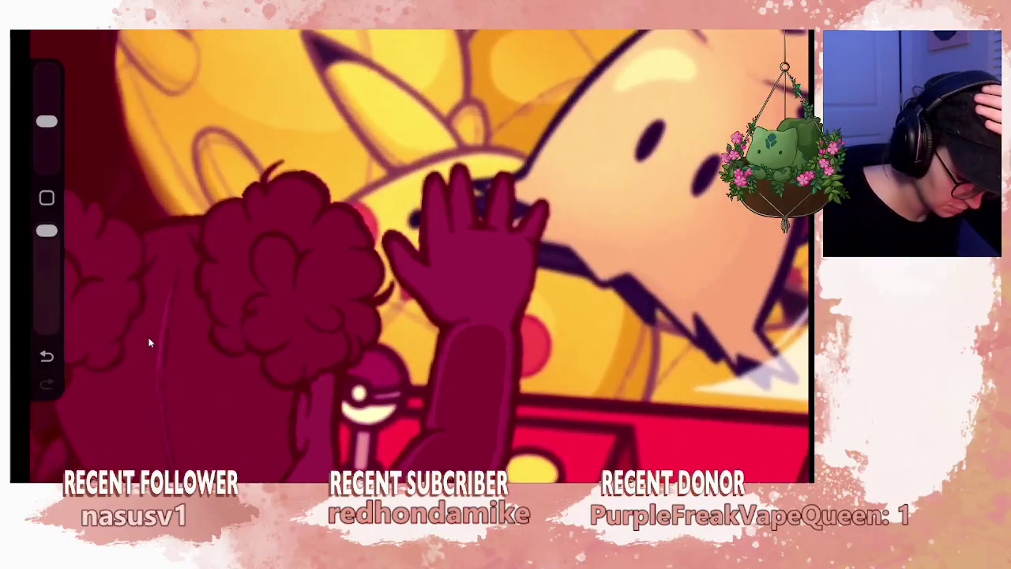
pyautogui.moveTo(450, 301)
pyautogui.mouseDown()
pyautogui.moveTo(447, 268)
pyautogui.moveTo(462, 253)
pyautogui.moveTo(510, 268)
pyautogui.moveTo(470, 324)
pyautogui.mouseUp()
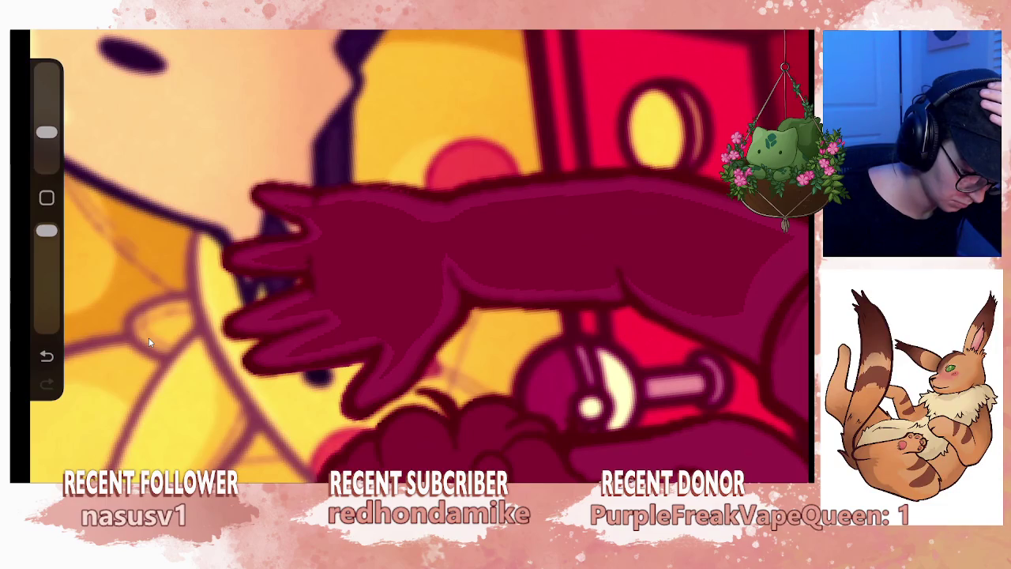
pyautogui.moveTo(47, 132); pyautogui.dragTo(46, 121)
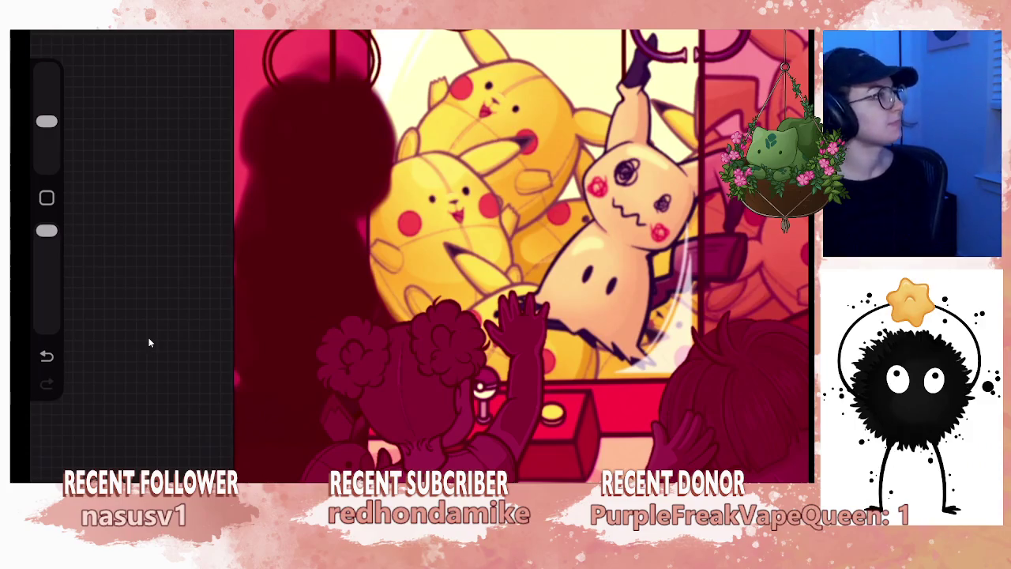
# Undo the last stroke and paint dark shading along the bottom of the reaching child's arm.
pyautogui.scroll(5, 419, 253)
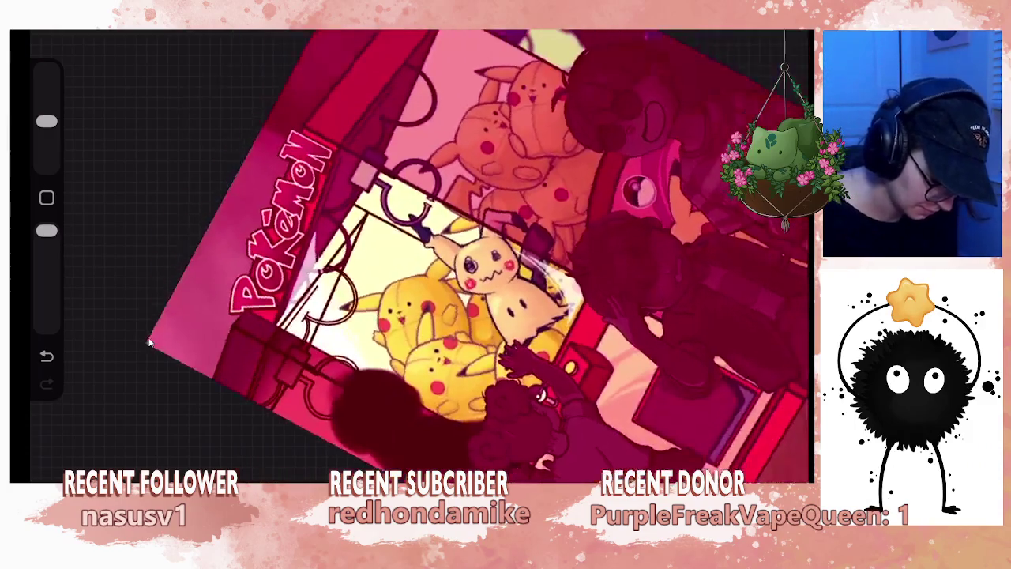
pyautogui.press('b')
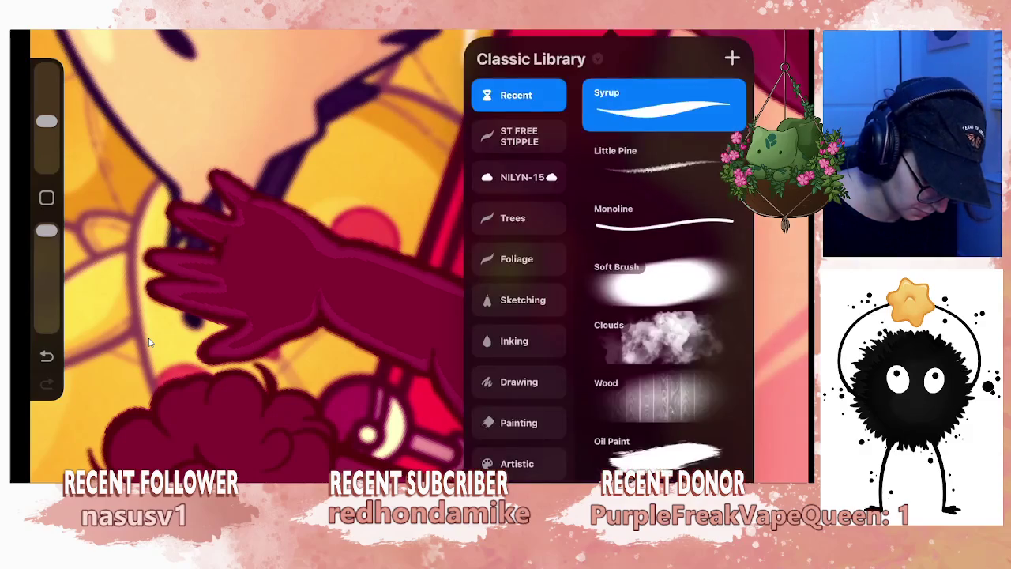
pyautogui.click(148, 341)
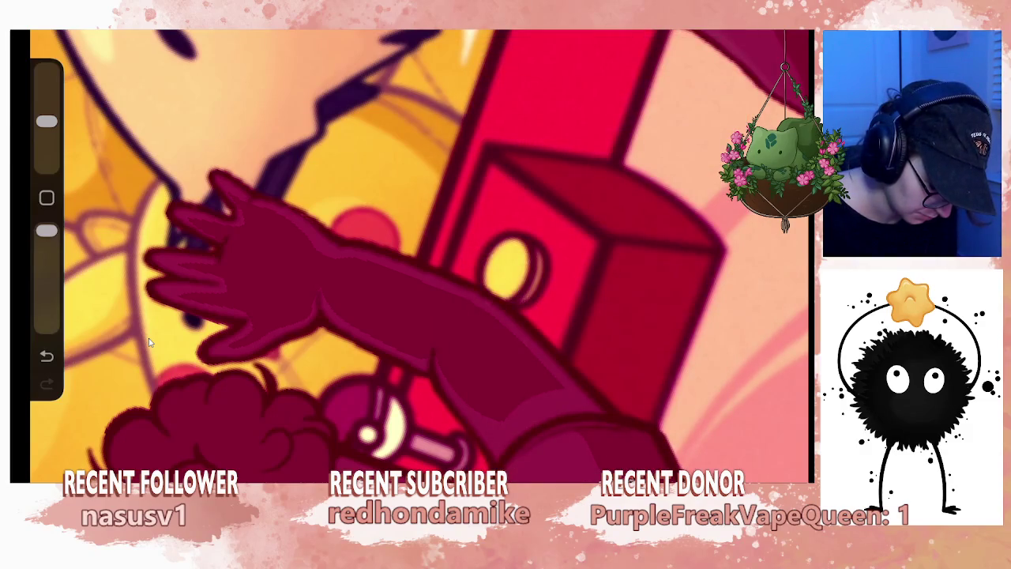
pyautogui.scroll(3, 149, 341)
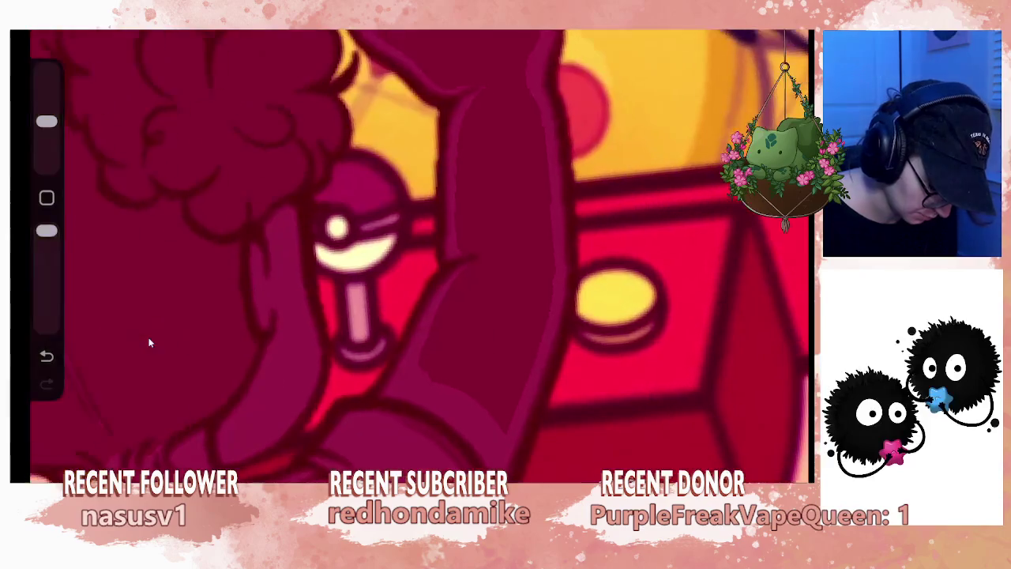
pyautogui.hotkey('ctrl', 'z')
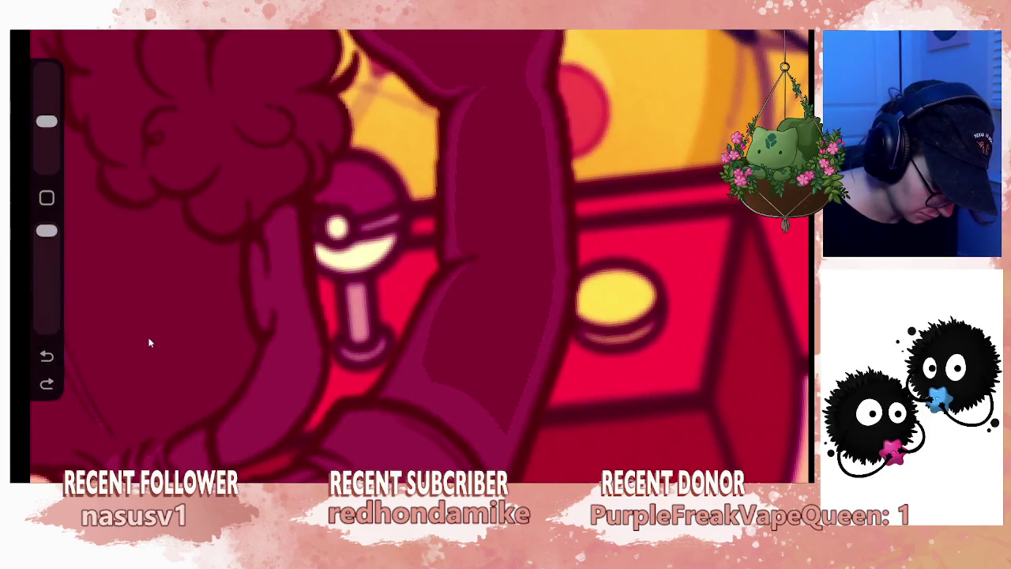
pyautogui.moveTo(435, 383)
pyautogui.mouseDown()
pyautogui.moveTo(488, 458)
pyautogui.moveTo(504, 426)
pyautogui.mouseUp()
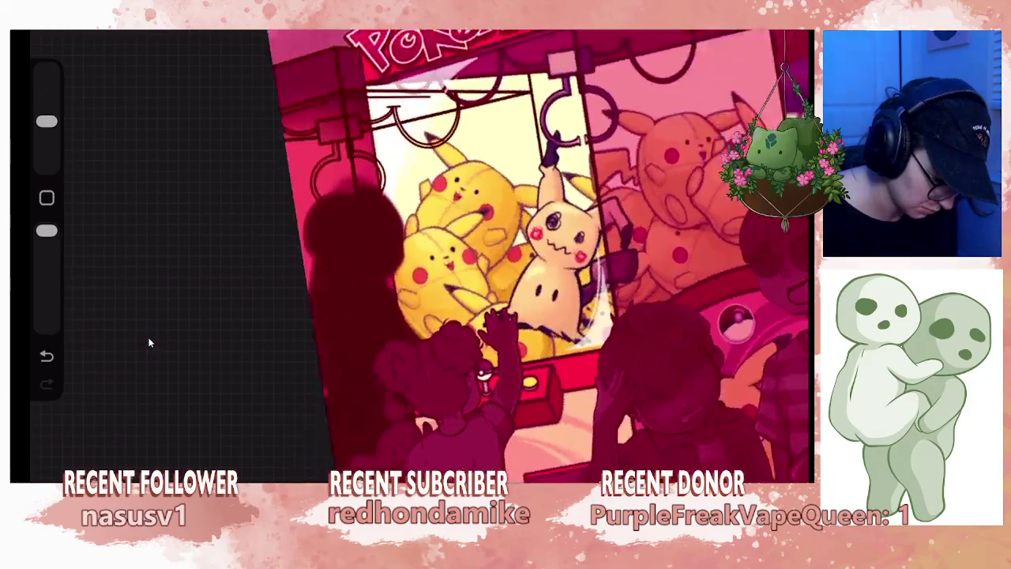
# Undo the latest paint stroke and erase stroke on the reaching child's arm shading.
pyautogui.hotkey('ctrl', 'z')
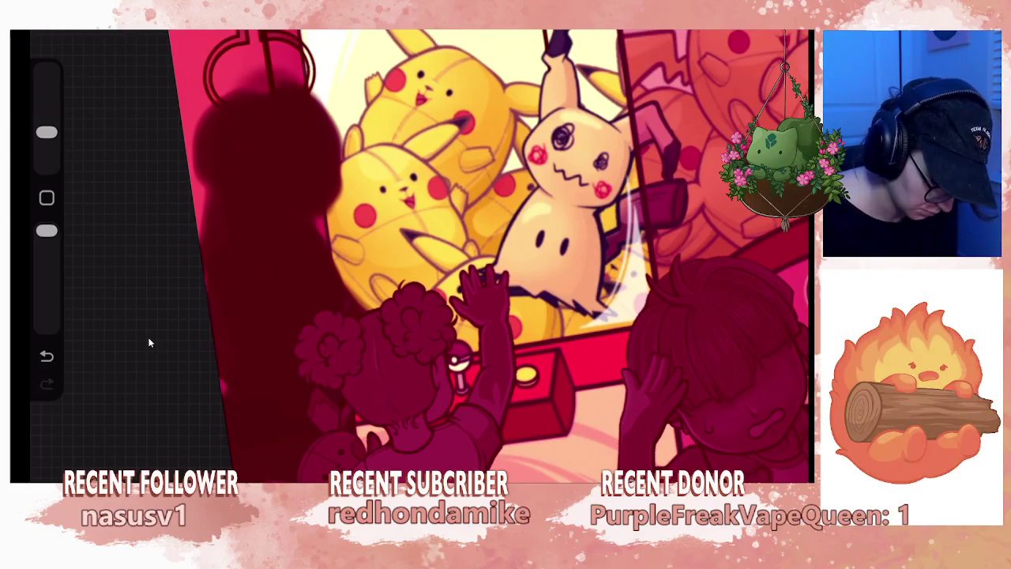
pyautogui.hotkey('ctrl', 'z')
pyautogui.scroll(5, 443, 261)
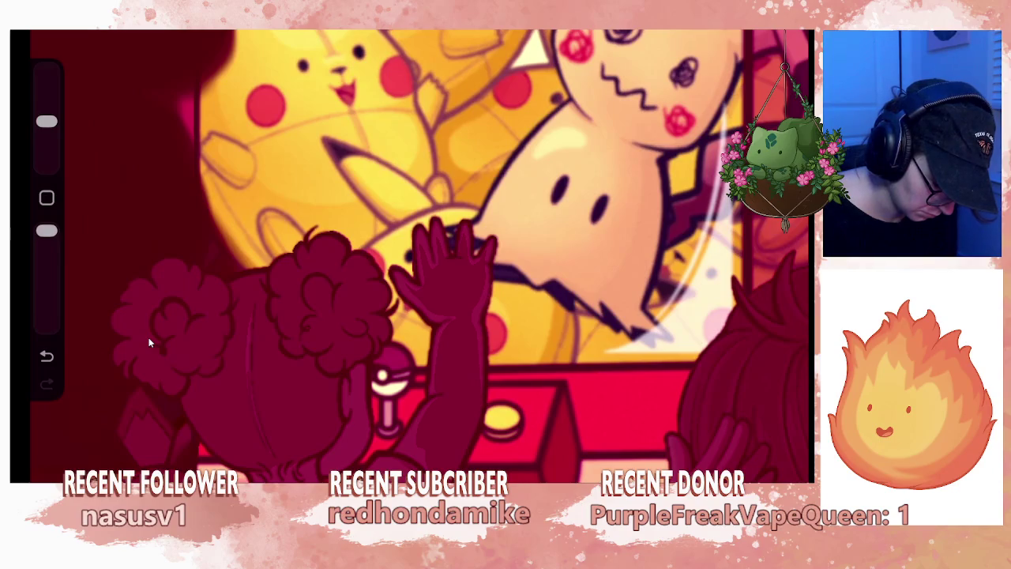
pyautogui.scroll(5, 419, 256)
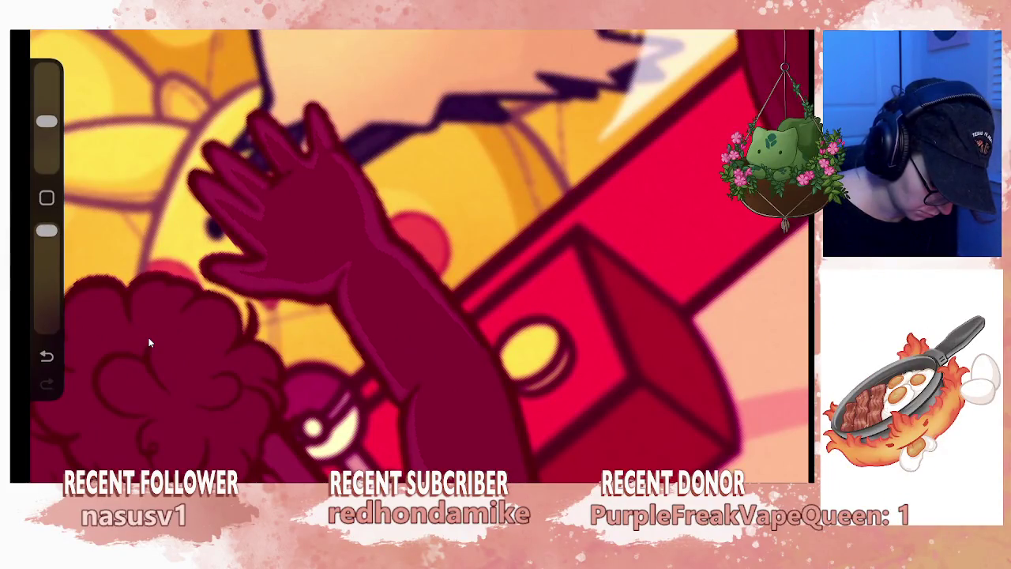
# Undo the previous stroke on the girl's shading beside the red claw-machine box.
pyautogui.scroll(-5, 419, 256)
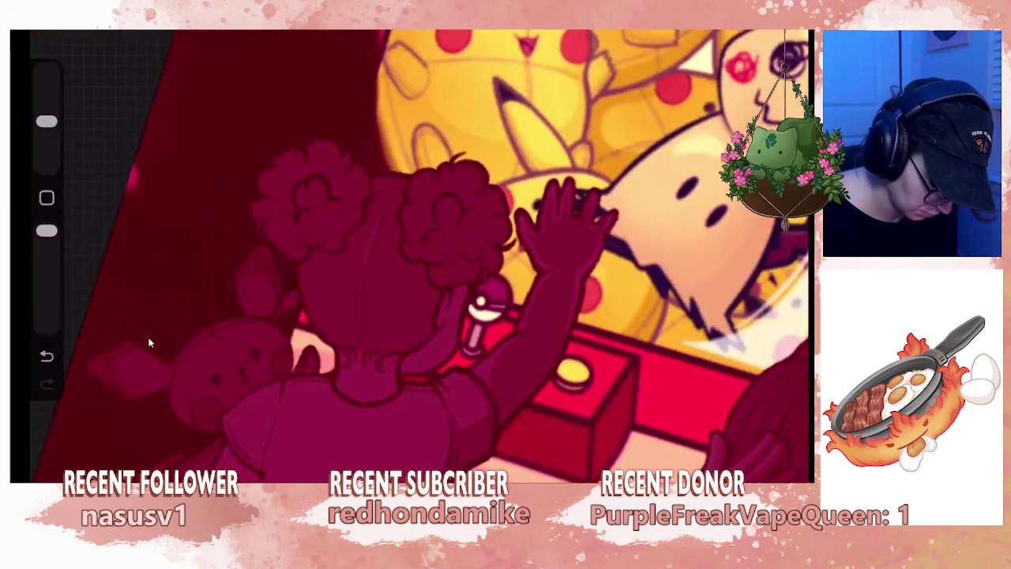
pyautogui.scroll(5, 418, 257)
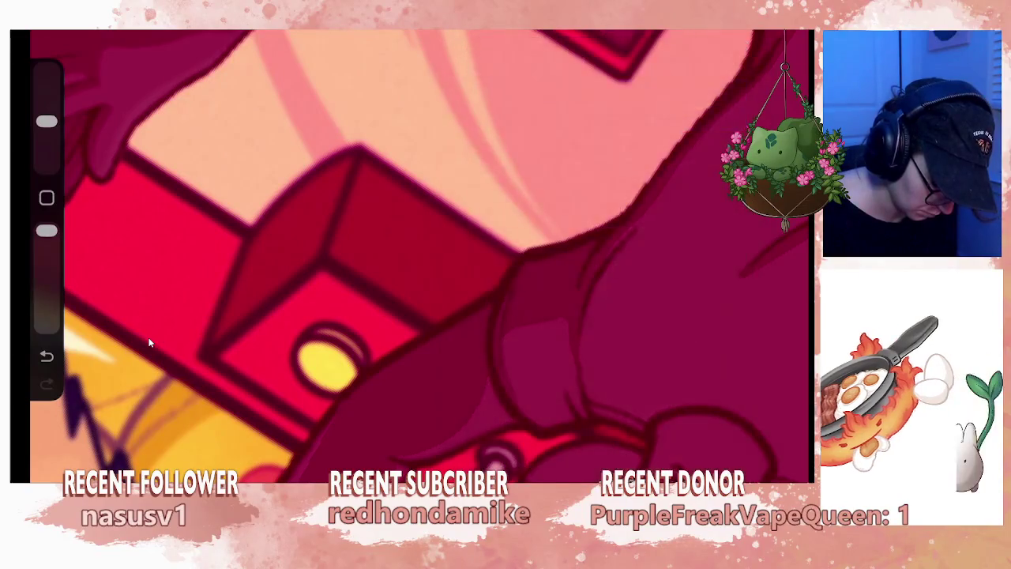
pyautogui.hotkey('ctrl', 'z')
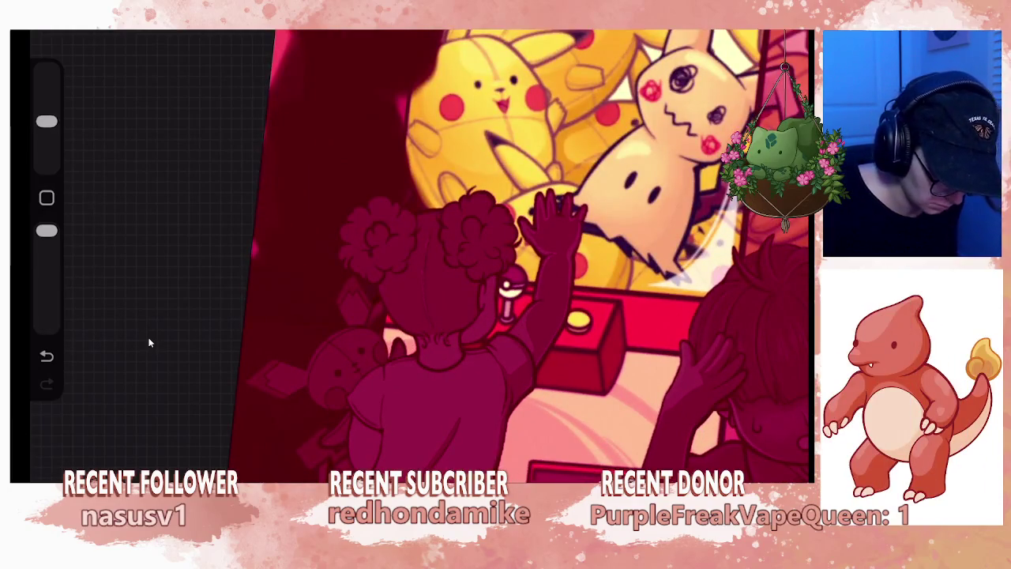
# Undo the latest stroke, make Layer 39 active, then undo the polyline edit.
pyautogui.hotkey('ctrl', 'z')
pyautogui.press('l')
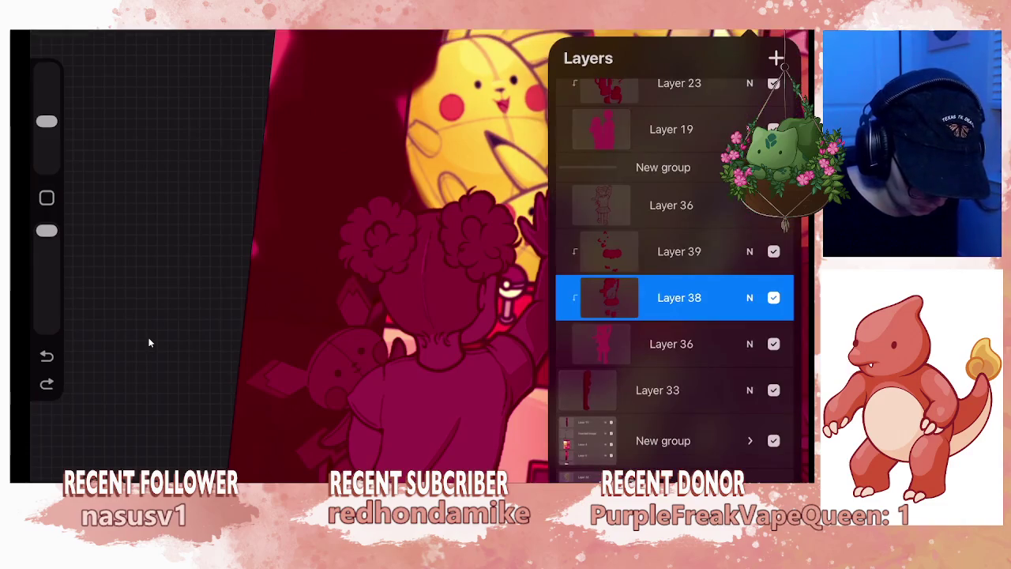
pyautogui.click(678, 251)
pyautogui.press('l')
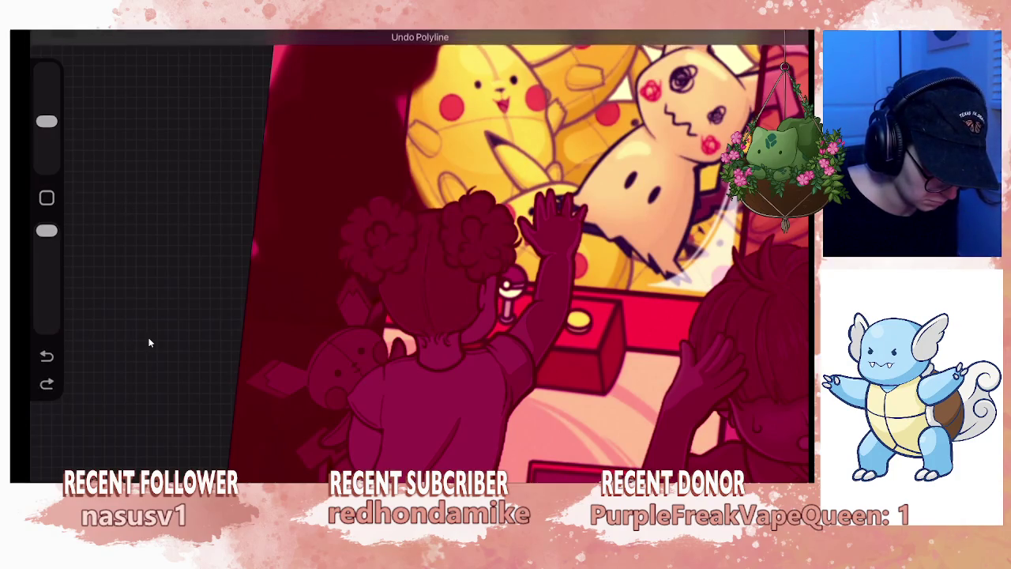
pyautogui.hotkey('ctrl', 'z')
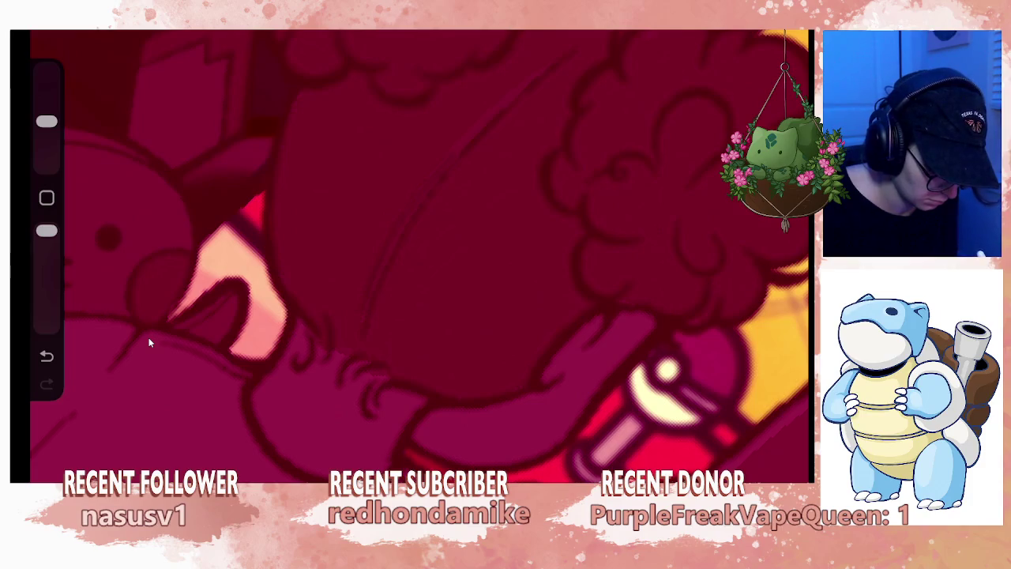
# Undo the last two paint strokes on the girl's hair and shoulder.
pyautogui.hotkey('ctrl', 'z')
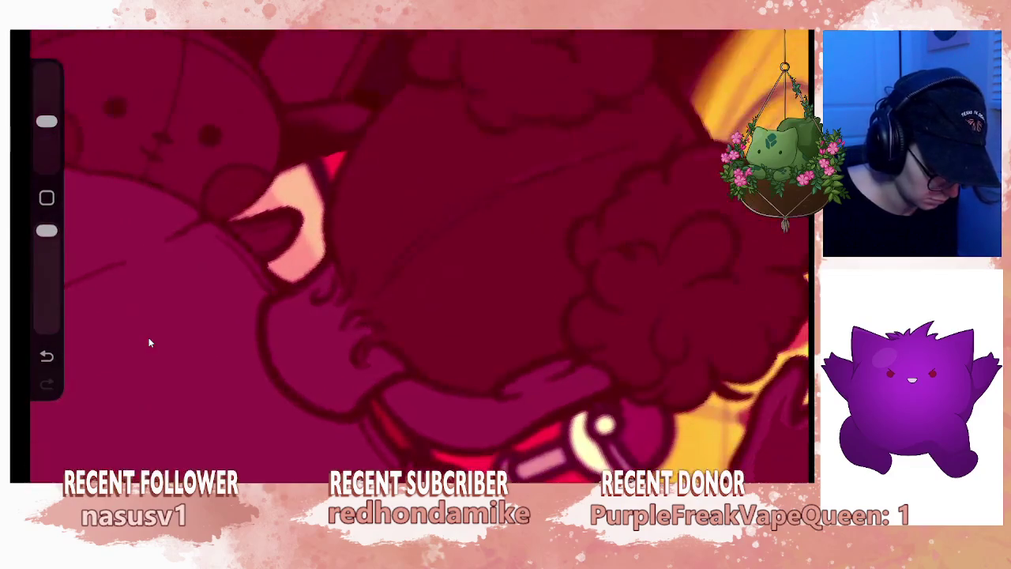
pyautogui.hotkey('ctrl', 'z')
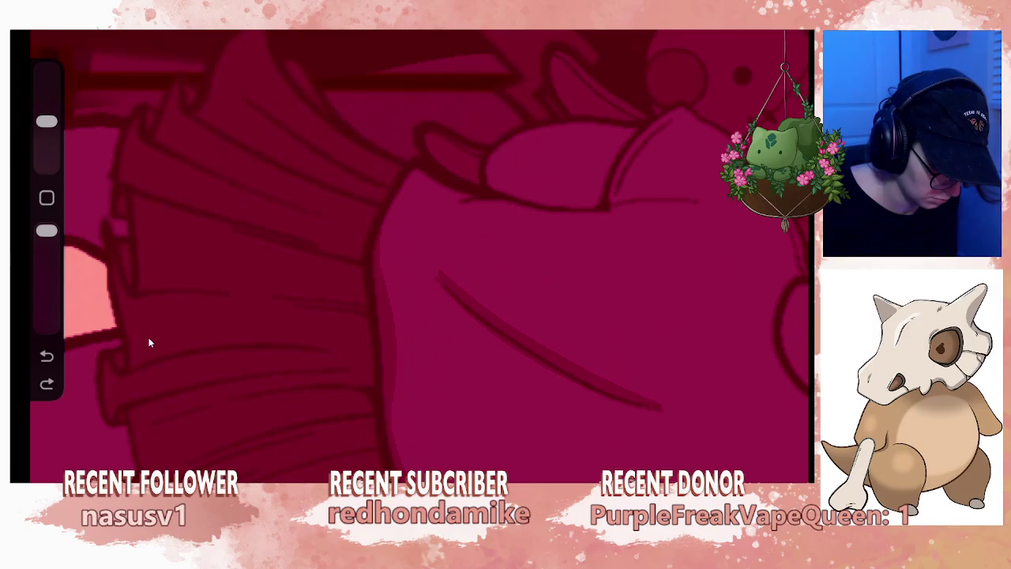
# Shrink the brush one size step for shading the girl's pleated skirt.
pyautogui.press('[')
pyautogui.press('[')
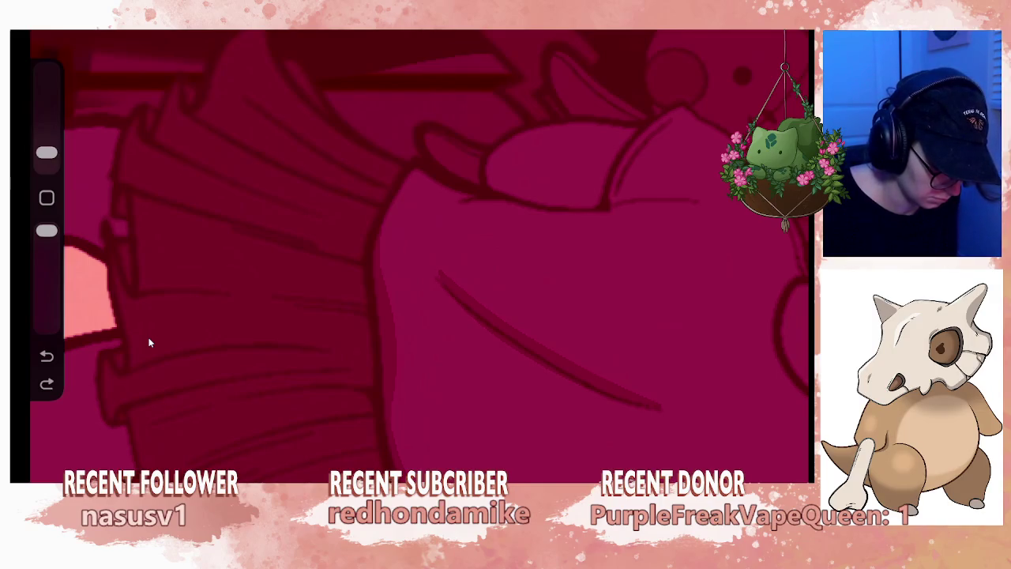